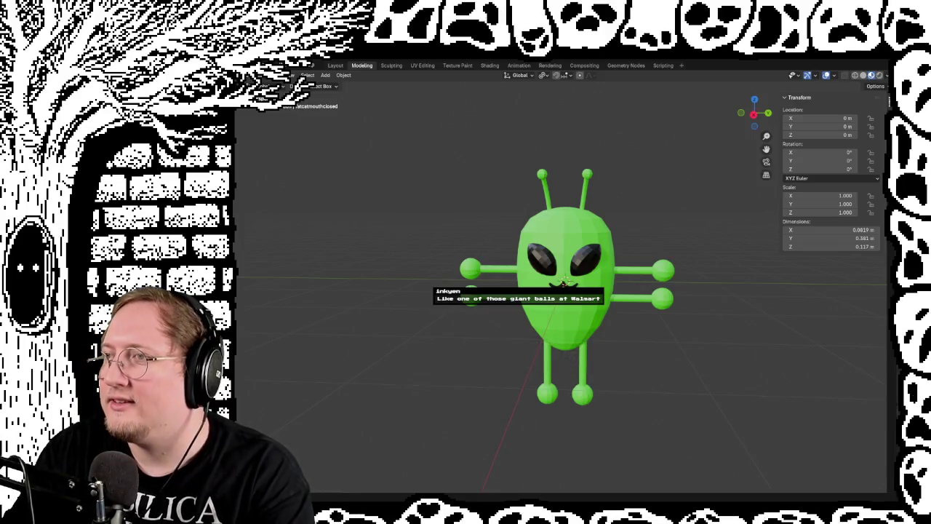
Orbit around the green alien to check each side, then save it as alien.blend.
mouse_move(466, 347)
mouse_down()
mouse_move(582, 349)
mouse_move(280, 347)
mouse_move(662, 355)
mouse_move(399, 385)
mouse_move(246, 376)
mouse_move(596, 357)
mouse_move(800, 375)
mouse_move(256, 366)
mouse_move(327, 366)
mouse_move(303, 377)
mouse_up()
scroll(688, 321, left, 5)
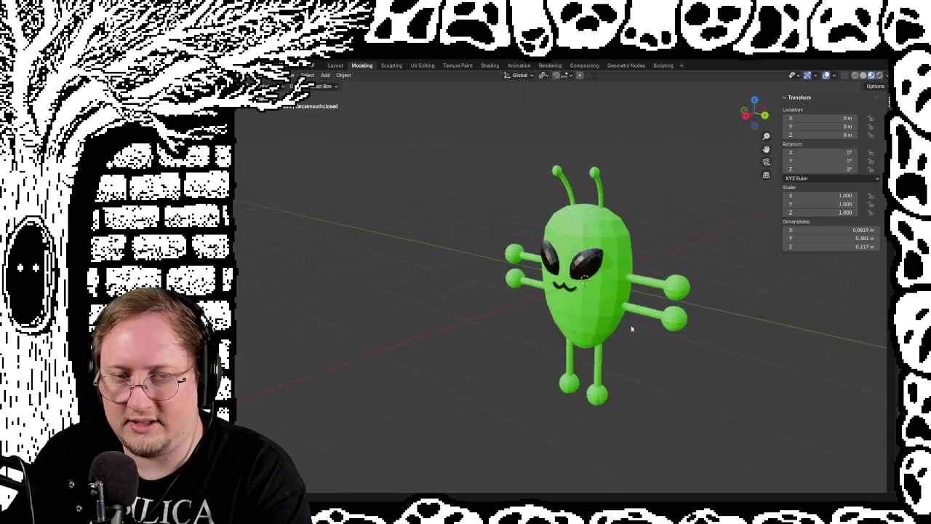
scroll(699, 318, right, 5)
scroll(688, 324, left, 3)
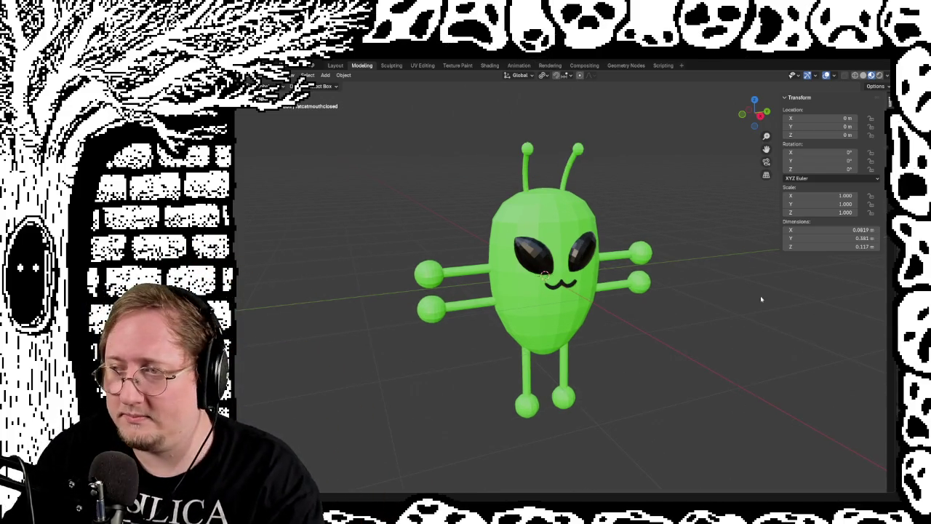
scroll(676, 316, up, 6)
scroll(676, 316, right, 3)
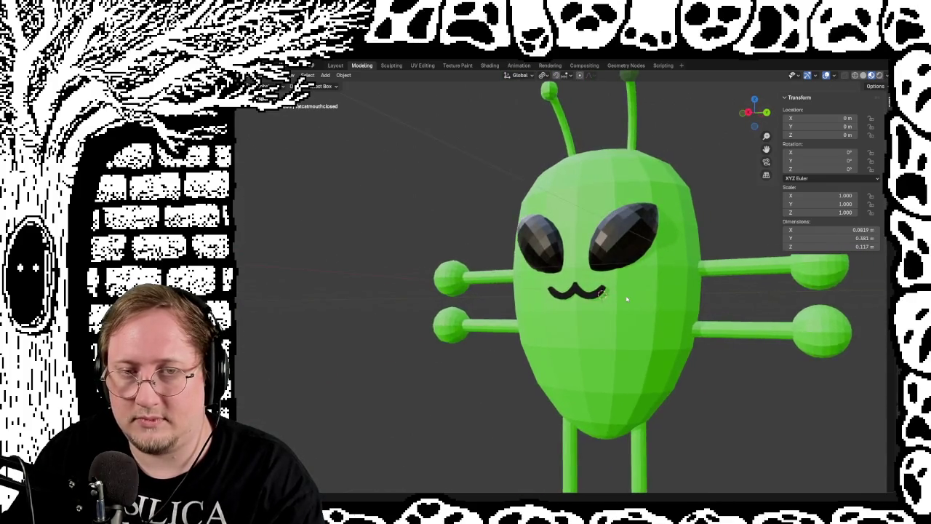
scroll(655, 326, down, 6)
scroll(686, 338, down, 2)
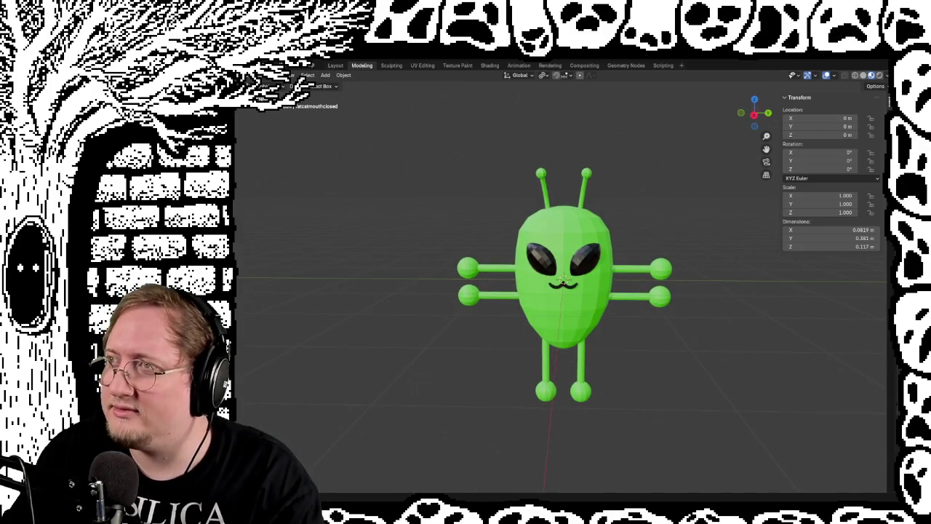
scroll(664, 329, down, 5)
scroll(664, 329, right, 5)
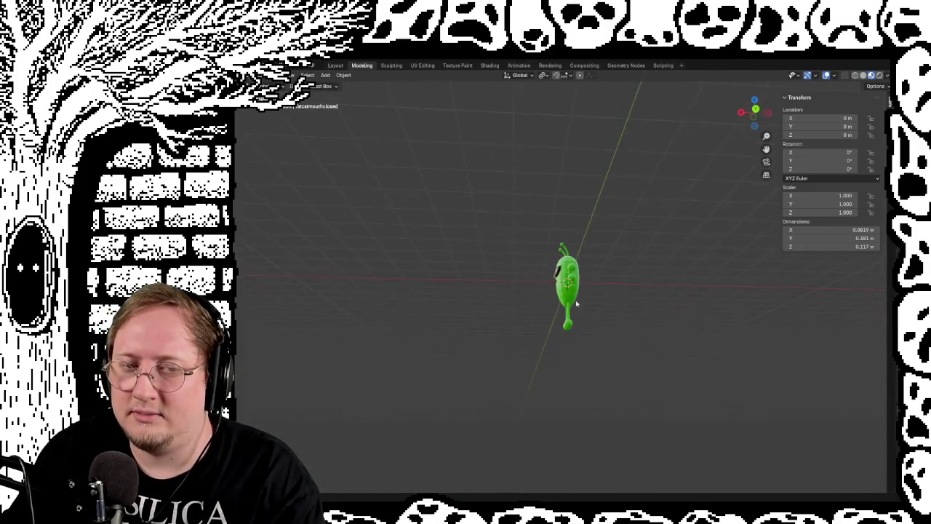
scroll(655, 320, left, 5)
mouse_move(665, 327)
mouse_down()
mouse_move(520, 327)
mouse_move(300, 308)
mouse_move(281, 318)
mouse_move(390, 306)
mouse_up()
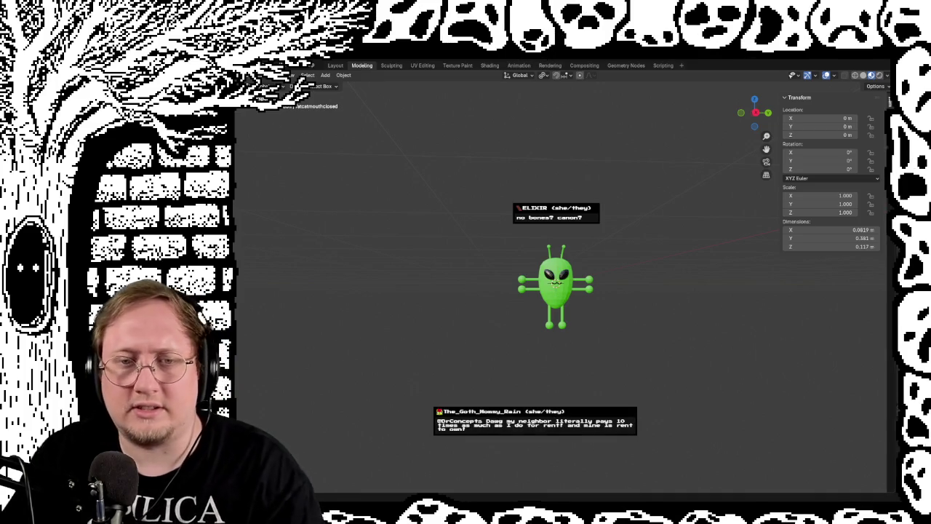
key(ctrl+s)
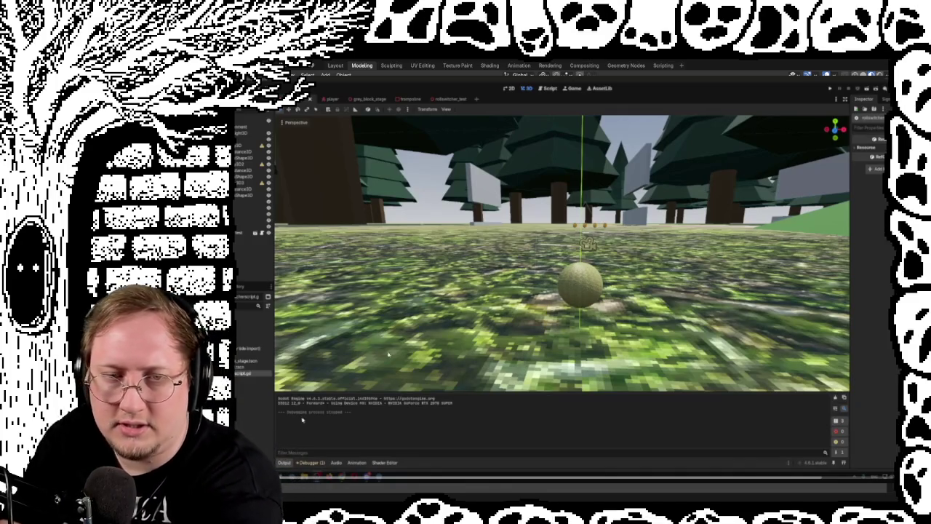
Launch the forest test level with F5 and swing the camera around the ball.
key(F5)
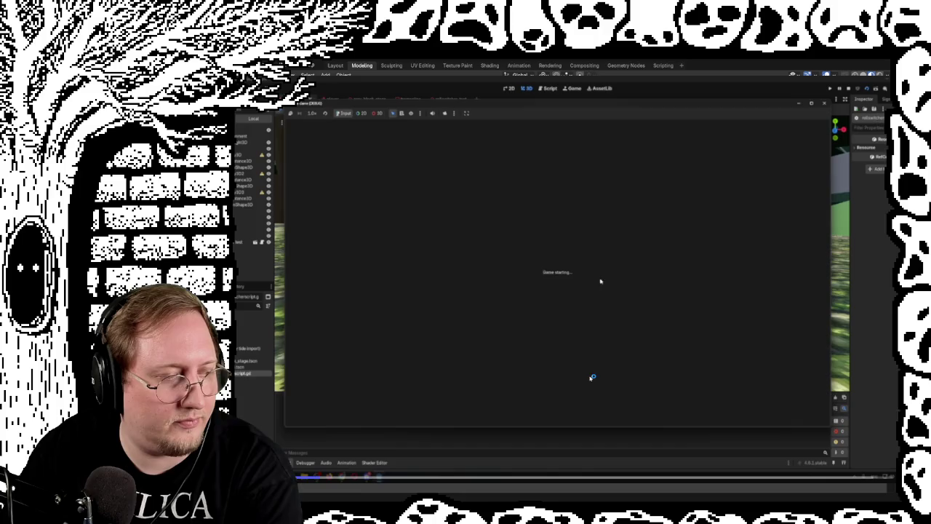
key(a)
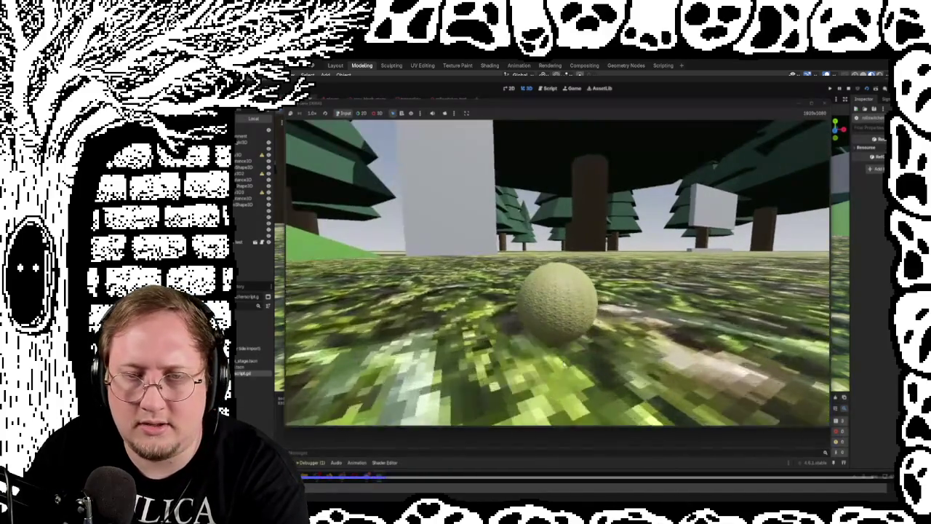
key(a)
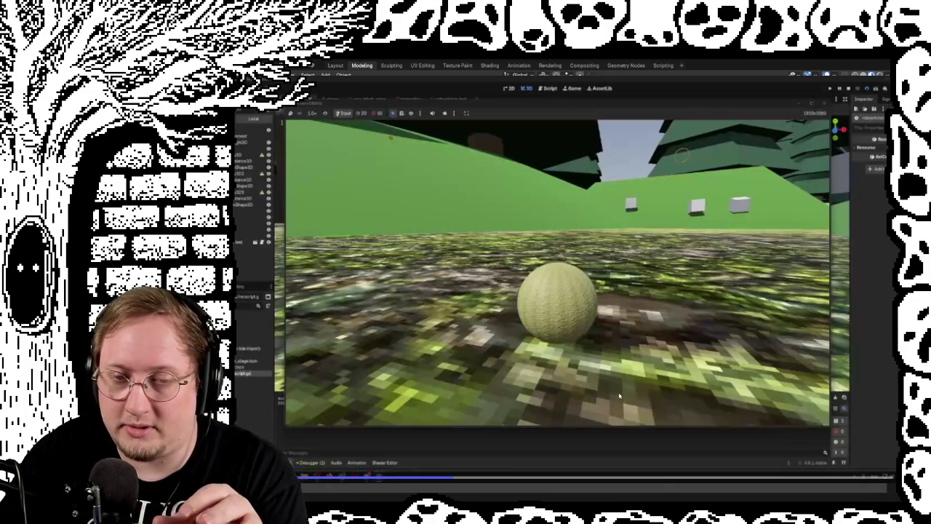
click(615, 298)
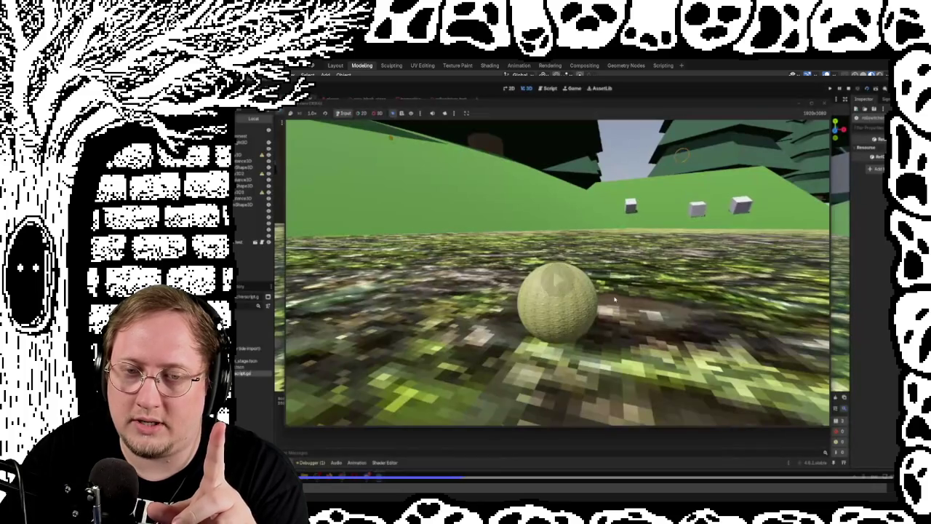
Pause the gameplay footage on the ball, then resume it.
click(615, 299)
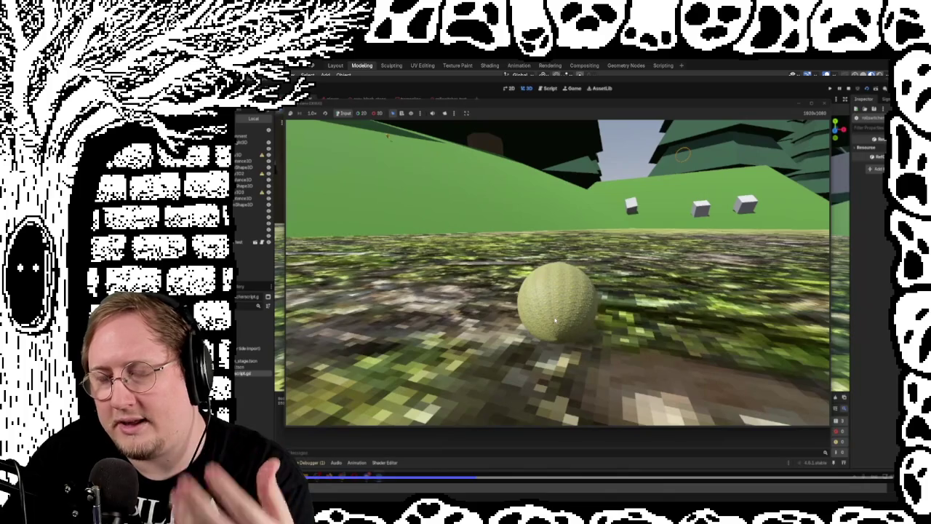
click(580, 354)
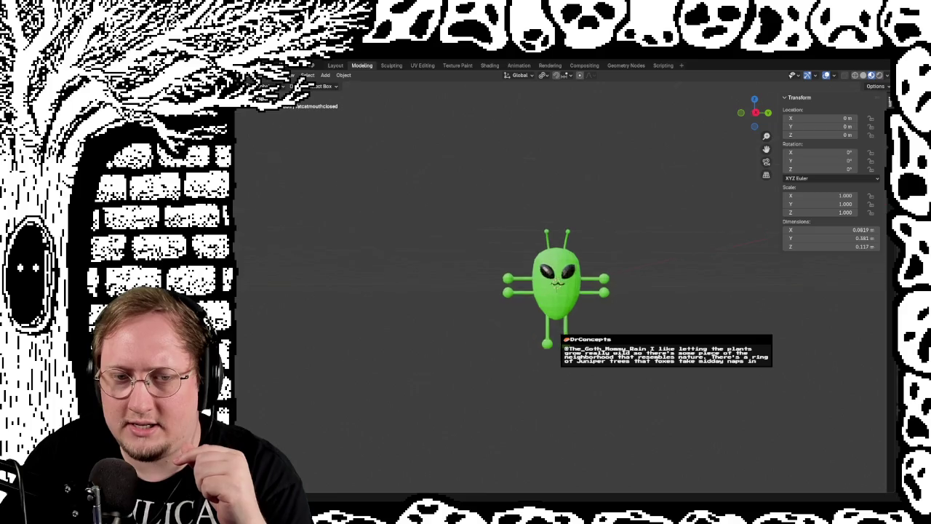
Orbit and zoom to a three-quarter perspective view of the alien.
scroll(645, 213, up, 5)
mouse_move(641, 219)
mouse_down()
mouse_move(636, 232)
mouse_move(715, 199)
mouse_move(633, 291)
mouse_move(684, 240)
mouse_move(688, 249)
mouse_move(665, 210)
mouse_move(750, 229)
mouse_move(665, 219)
mouse_up()
scroll(663, 219, down, 3)
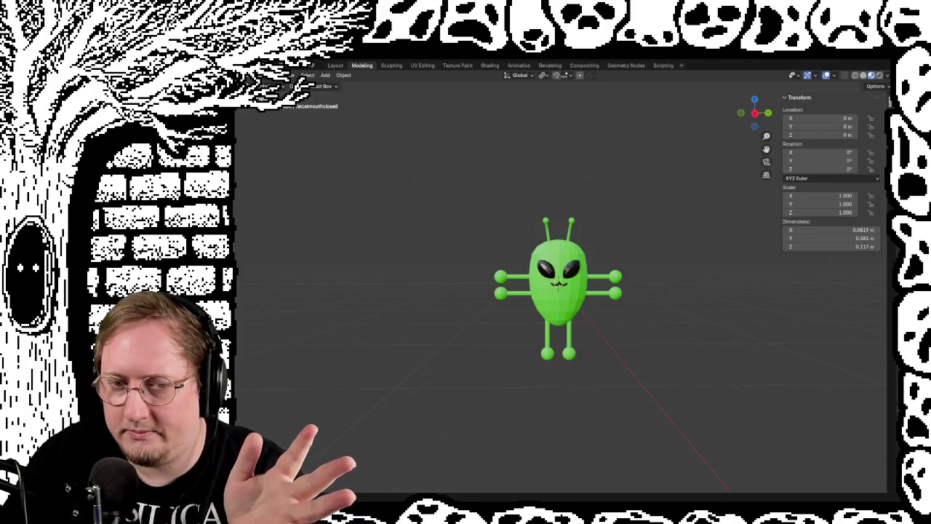
mouse_move(751, 331)
mouse_down()
mouse_move(664, 327)
mouse_move(651, 342)
mouse_move(741, 339)
mouse_move(784, 321)
mouse_move(740, 328)
mouse_move(750, 331)
mouse_move(628, 333)
mouse_move(298, 317)
mouse_move(815, 342)
mouse_move(474, 322)
mouse_move(437, 338)
mouse_move(805, 334)
mouse_move(798, 326)
mouse_move(862, 301)
mouse_move(293, 347)
mouse_move(324, 325)
mouse_move(282, 333)
mouse_up()
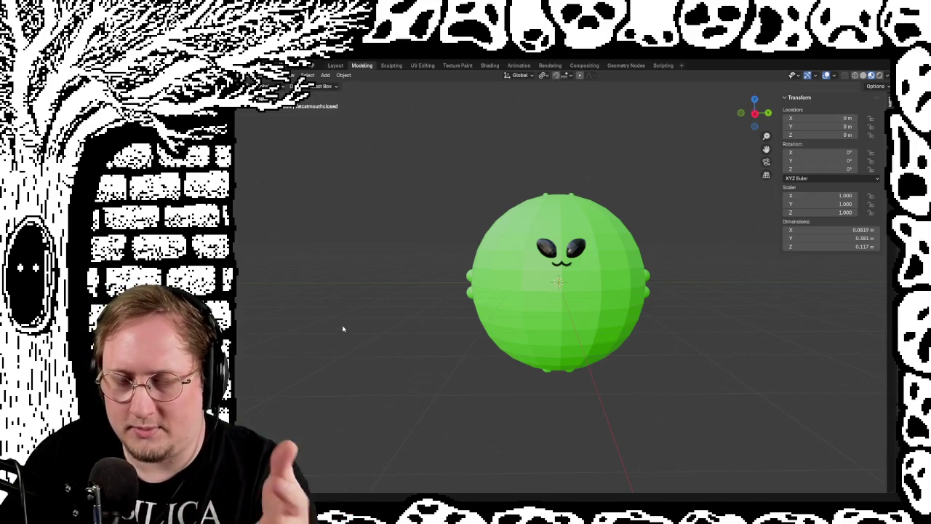
mouse_move(619, 337)
mouse_down()
mouse_move(647, 343)
mouse_move(636, 381)
mouse_move(536, 366)
mouse_move(551, 355)
mouse_move(640, 370)
mouse_move(769, 368)
mouse_move(691, 318)
mouse_move(638, 335)
mouse_move(630, 364)
mouse_move(668, 343)
mouse_move(652, 351)
mouse_move(613, 339)
mouse_move(601, 354)
mouse_move(619, 353)
mouse_move(470, 297)
mouse_move(600, 297)
mouse_move(640, 216)
mouse_move(635, 228)
mouse_up()
mouse_move(568, 271)
mouse_down()
mouse_move(613, 245)
mouse_move(534, 310)
mouse_move(837, 307)
mouse_move(461, 345)
mouse_move(278, 299)
mouse_move(603, 320)
mouse_move(596, 338)
mouse_up()
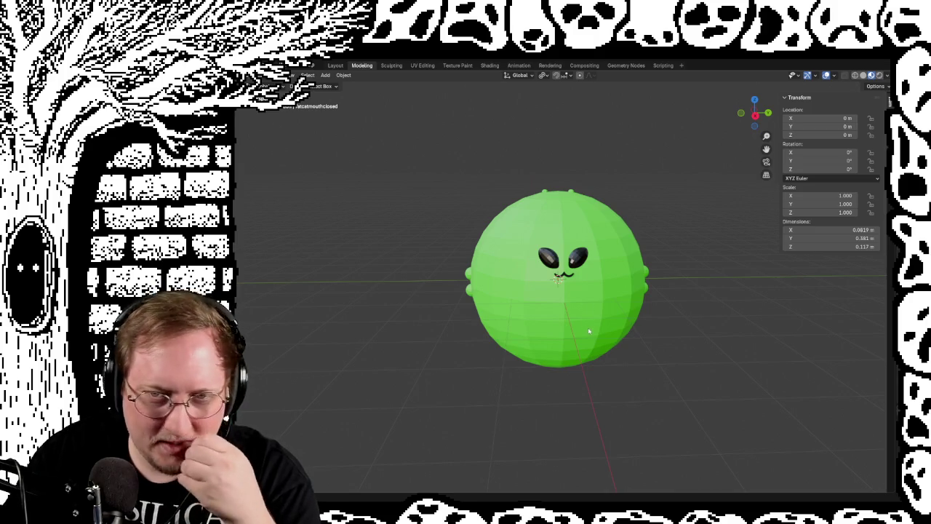
mouse_move(630, 359)
mouse_down()
mouse_move(573, 334)
mouse_move(601, 322)
mouse_move(728, 349)
mouse_move(619, 348)
mouse_move(482, 308)
mouse_move(866, 332)
mouse_move(259, 350)
mouse_move(655, 342)
mouse_move(390, 334)
mouse_move(738, 327)
mouse_move(835, 352)
mouse_move(742, 345)
mouse_up()
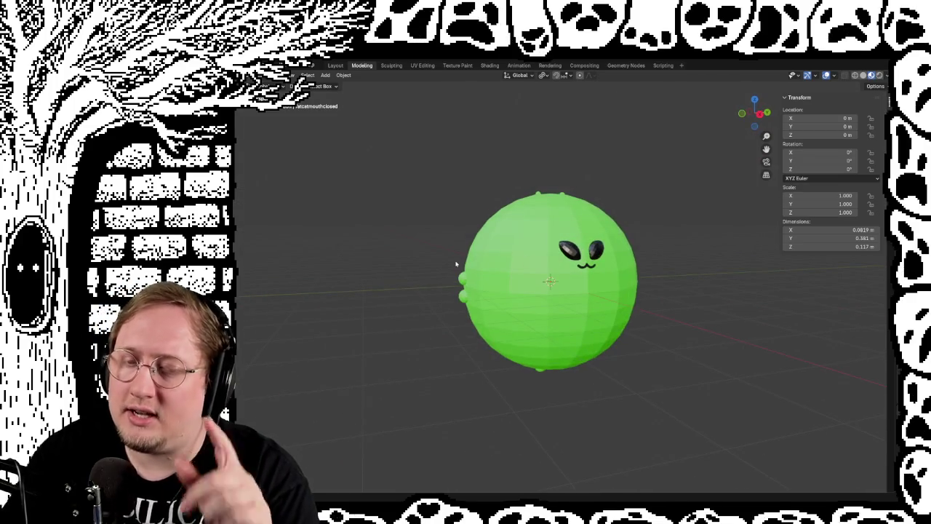
mouse_move(638, 347)
mouse_down()
mouse_move(607, 339)
mouse_move(632, 347)
mouse_move(623, 341)
mouse_up()
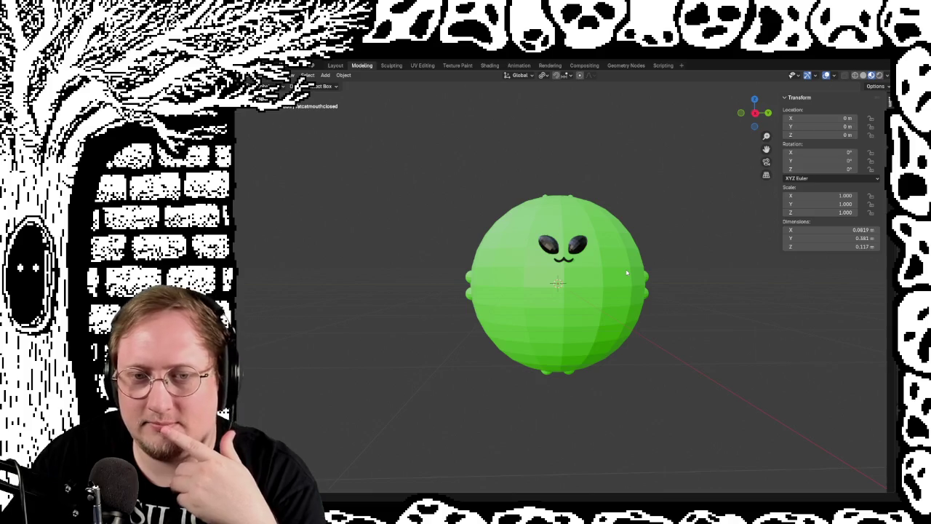
mouse_move(678, 326)
mouse_down()
mouse_move(623, 322)
mouse_move(676, 318)
mouse_move(673, 329)
mouse_up()
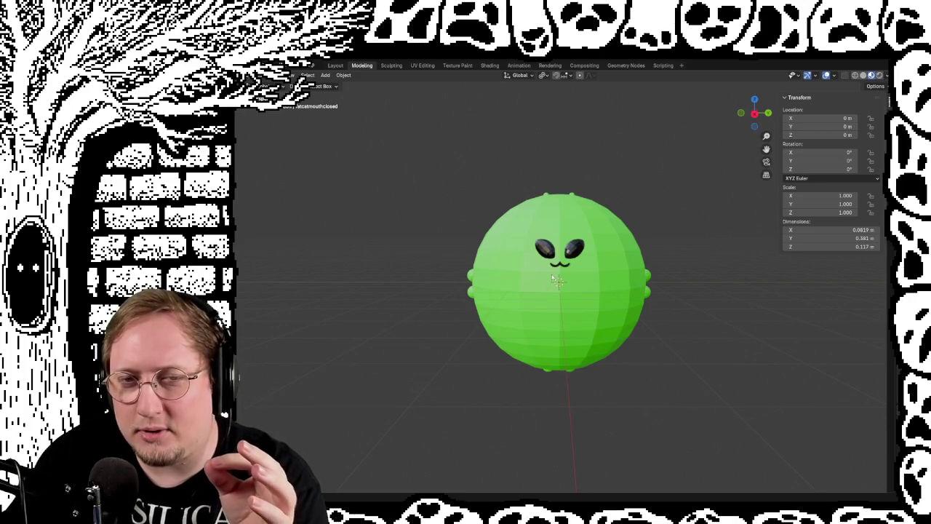
scroll(583, 291, up, 3)
Orbit around the ball until its face points toward the front of the view.
drag(644, 277, 666, 299)
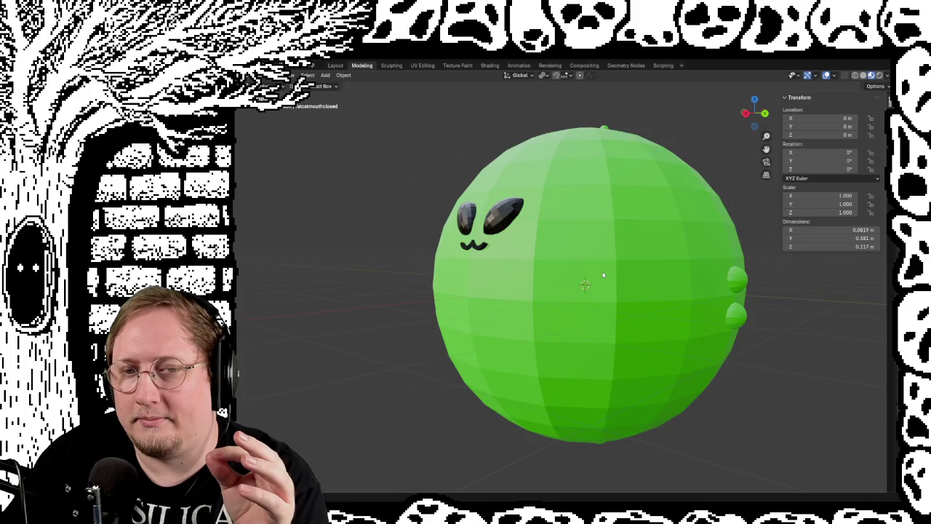
scroll(673, 309, down, 4)
scroll(649, 312, down, 5)
mouse_move(512, 337)
mouse_down()
mouse_move(578, 335)
mouse_move(553, 337)
mouse_move(530, 276)
mouse_up()
scroll(553, 337, up, 5)
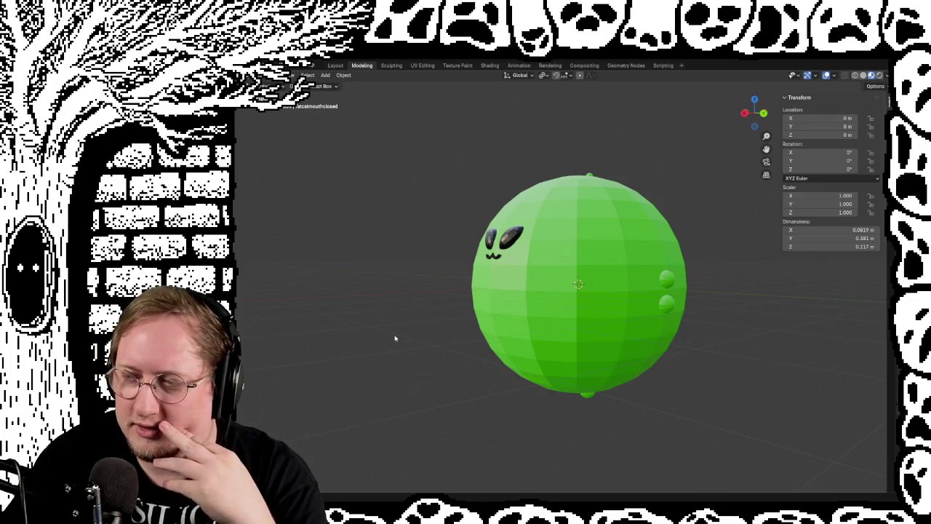
mouse_move(593, 325)
mouse_down()
mouse_move(703, 339)
mouse_move(650, 333)
mouse_move(693, 330)
mouse_move(684, 276)
mouse_up()
Zoom out and pan the viewport to frame the alien model.
scroll(748, 317, down, 5)
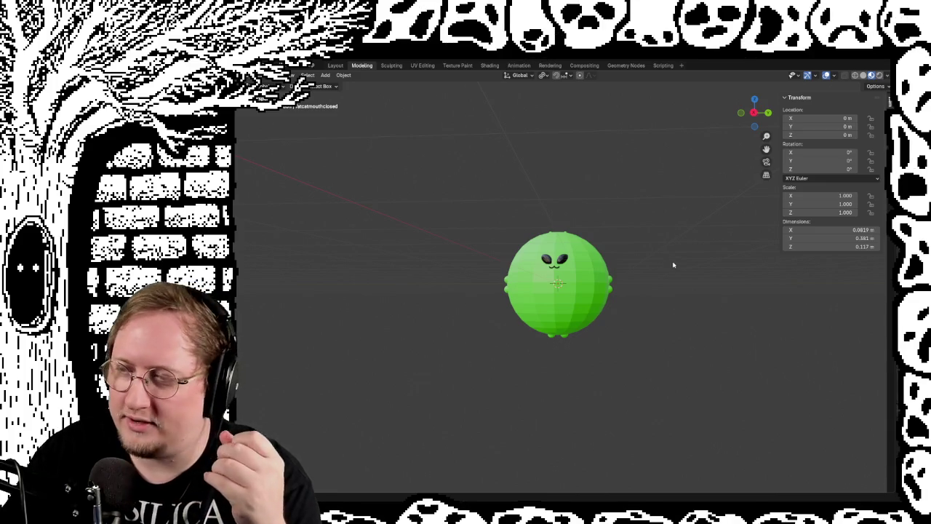
scroll(588, 242, down, 5)
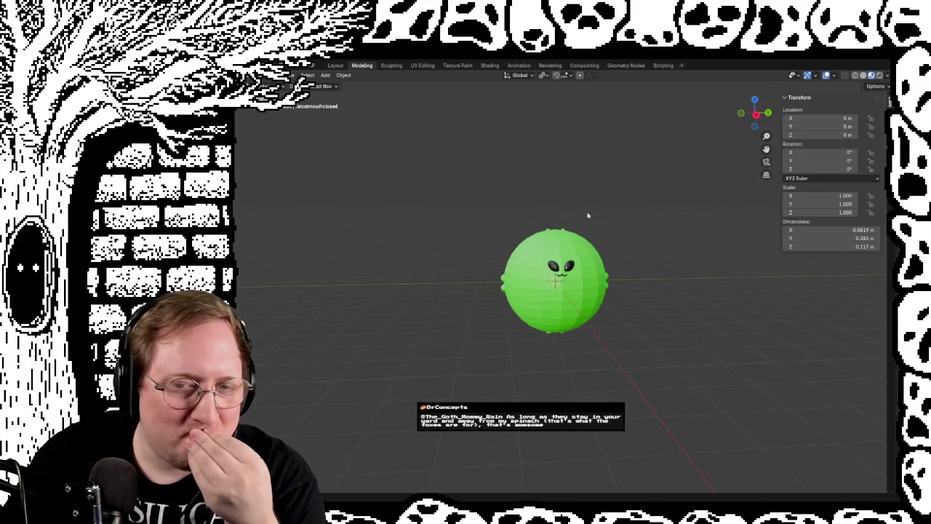
scroll(566, 213, left, 3)
scroll(542, 281, up, 5)
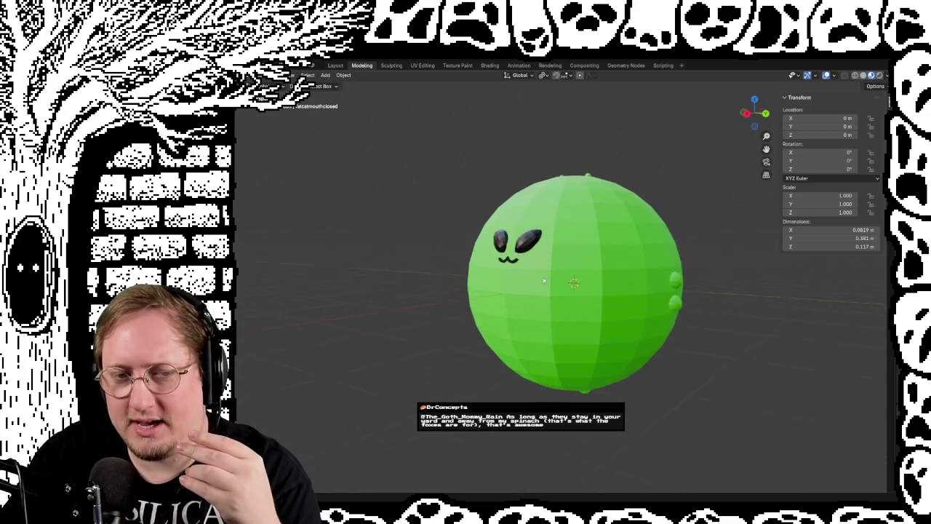
scroll(542, 282, right, 5)
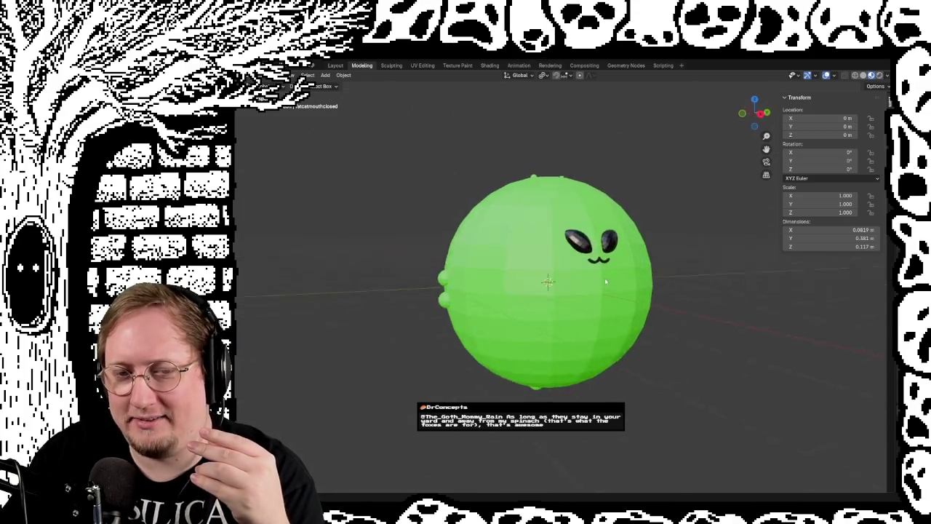
scroll(606, 282, right, 10)
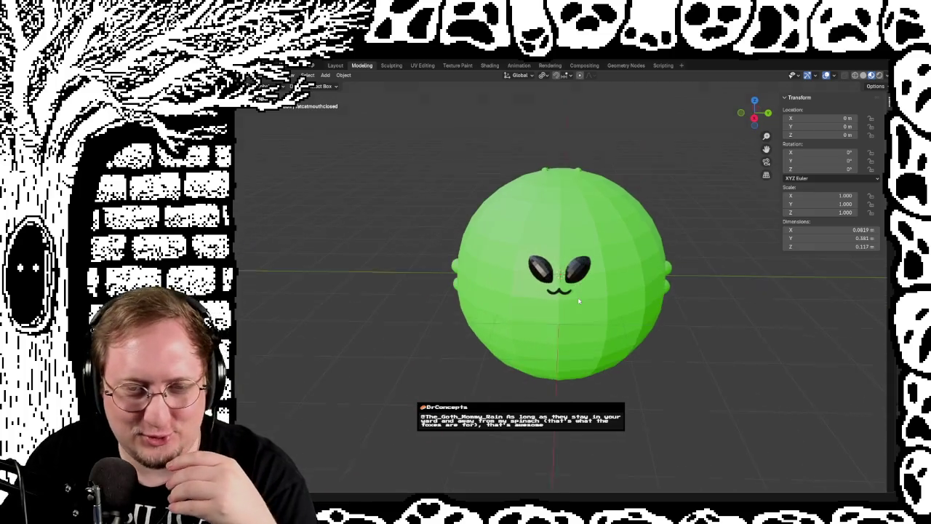
scroll(579, 300, right, 5)
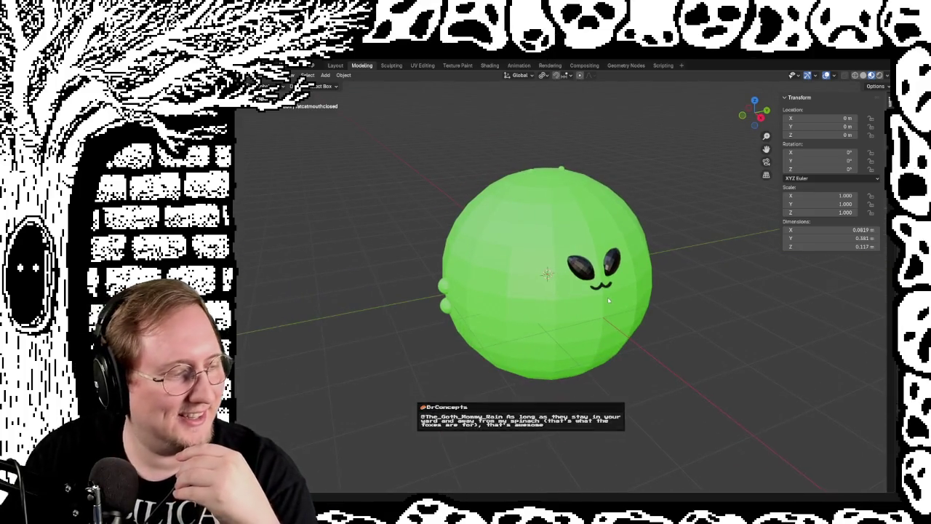
scroll(609, 300, left, 5)
scroll(553, 267, left, 2)
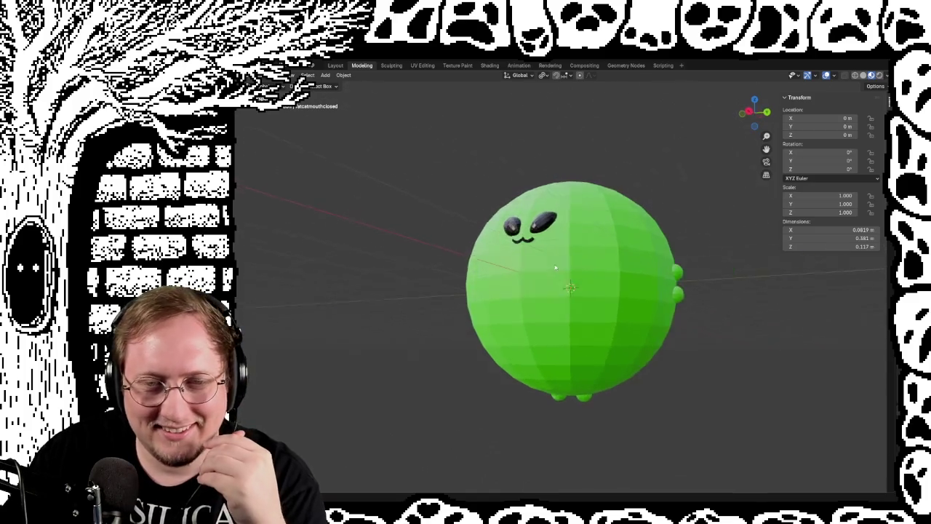
scroll(553, 267, left, 8)
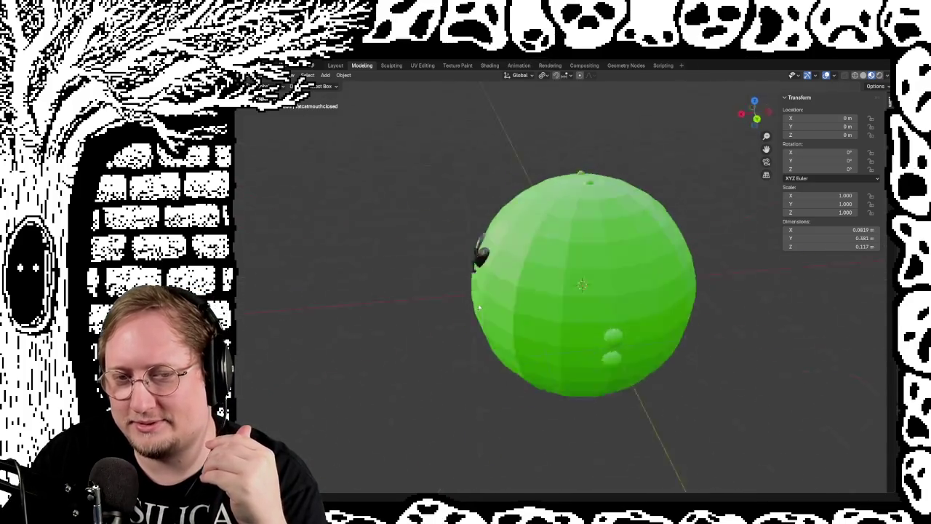
scroll(504, 302, left, 10)
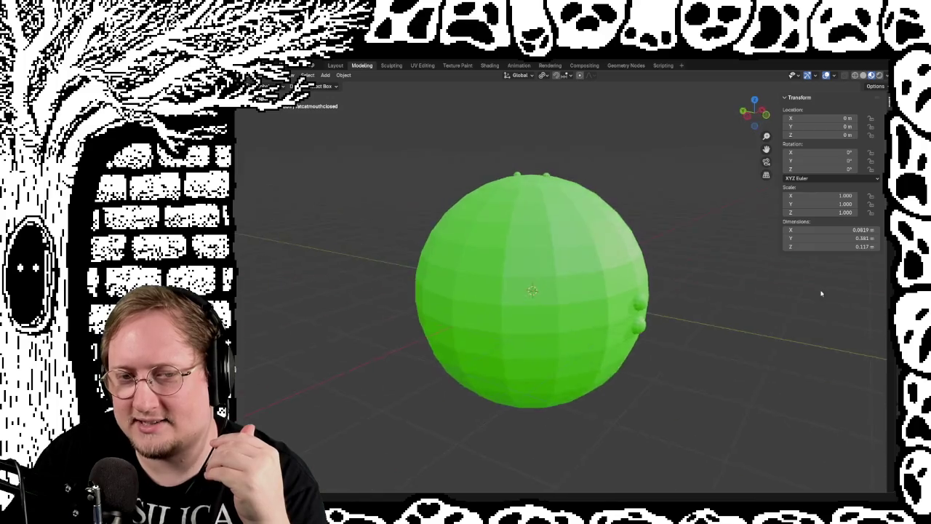
scroll(823, 293, left, 10)
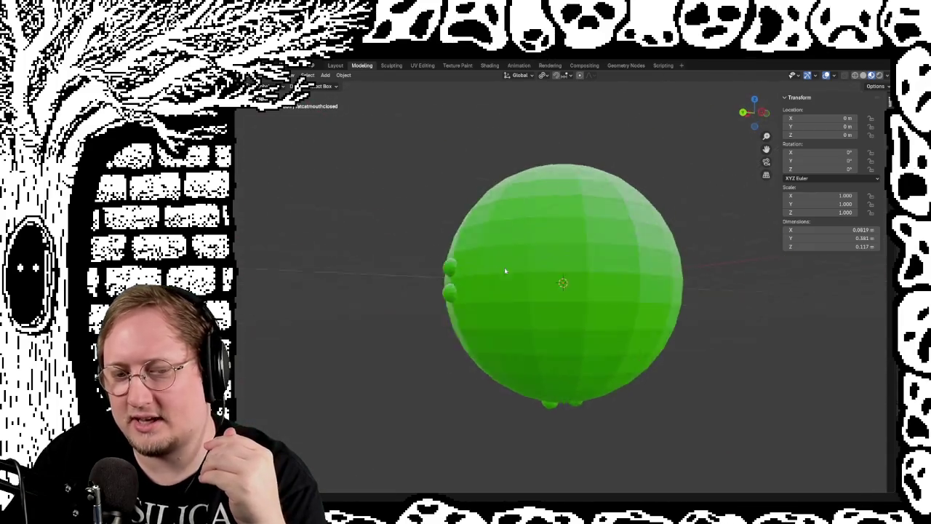
scroll(507, 271, left, 10)
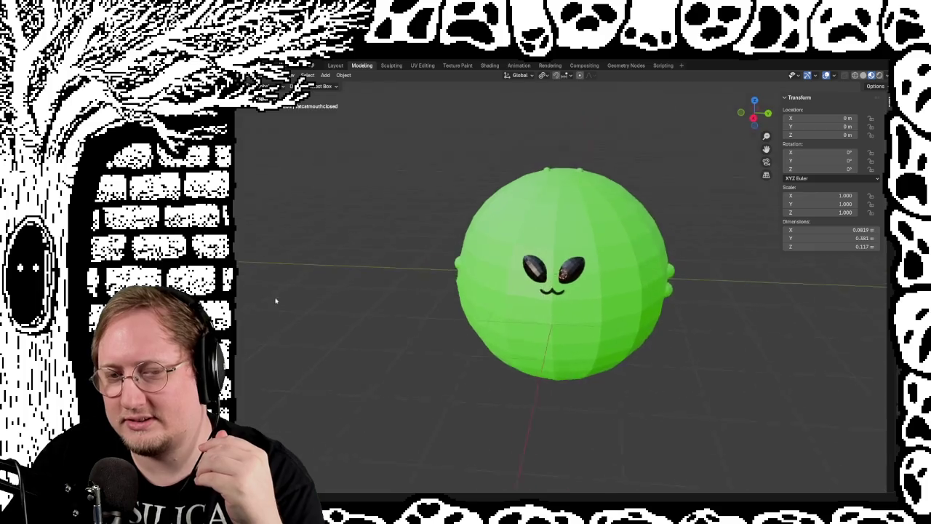
scroll(276, 301, left, 5)
scroll(414, 246, down, 5)
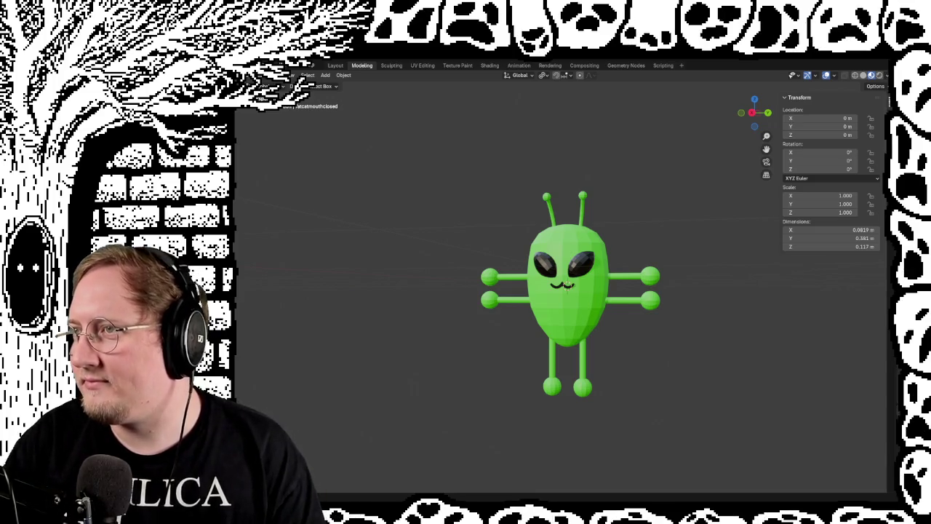
Pan the viewport sideways across the round green alien ball.
scroll(709, 357, right, 10)
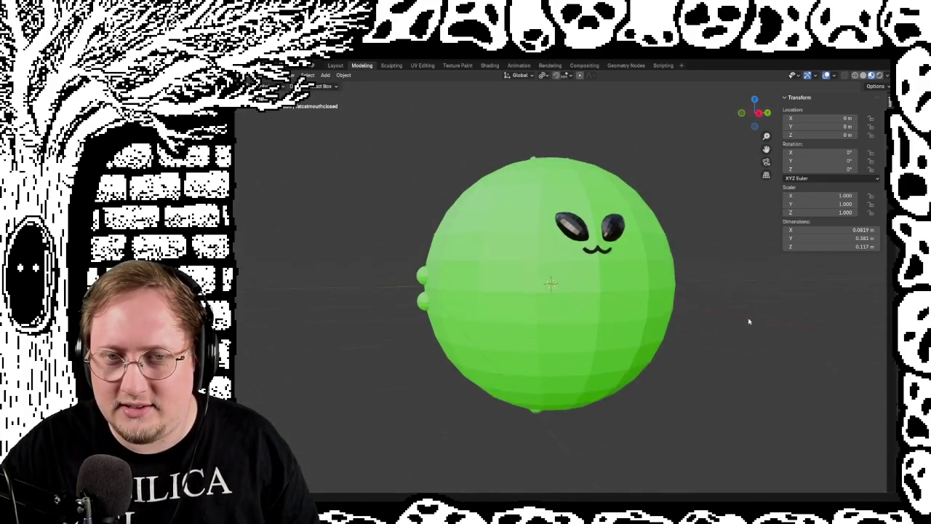
scroll(750, 323, right, 10)
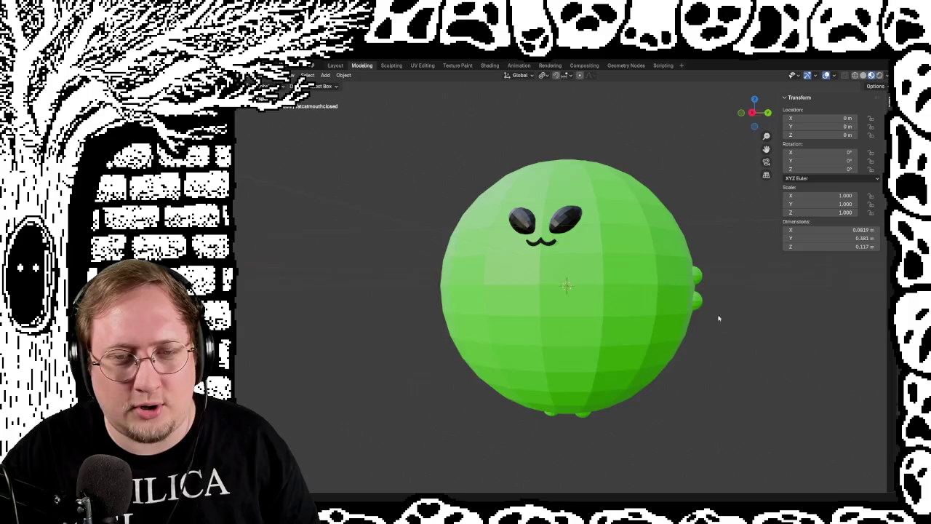
scroll(719, 318, down, 5)
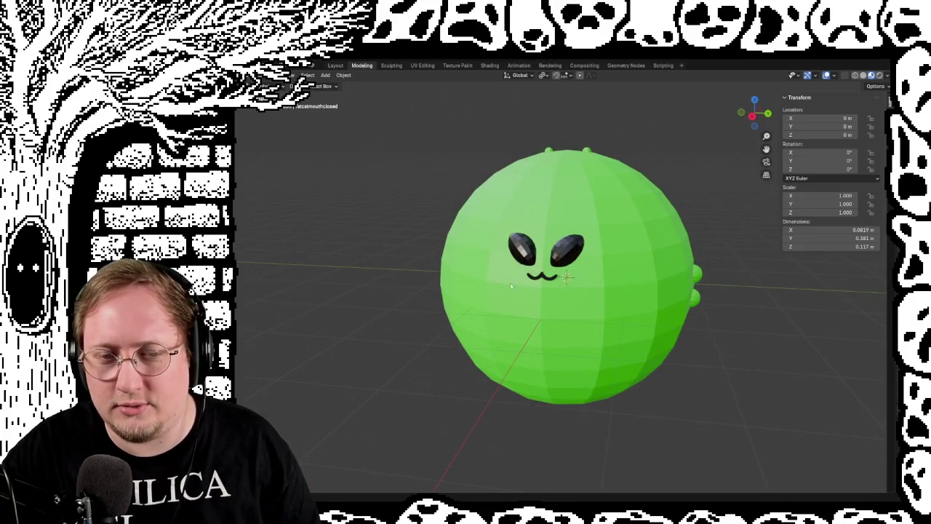
scroll(520, 290, left, 10)
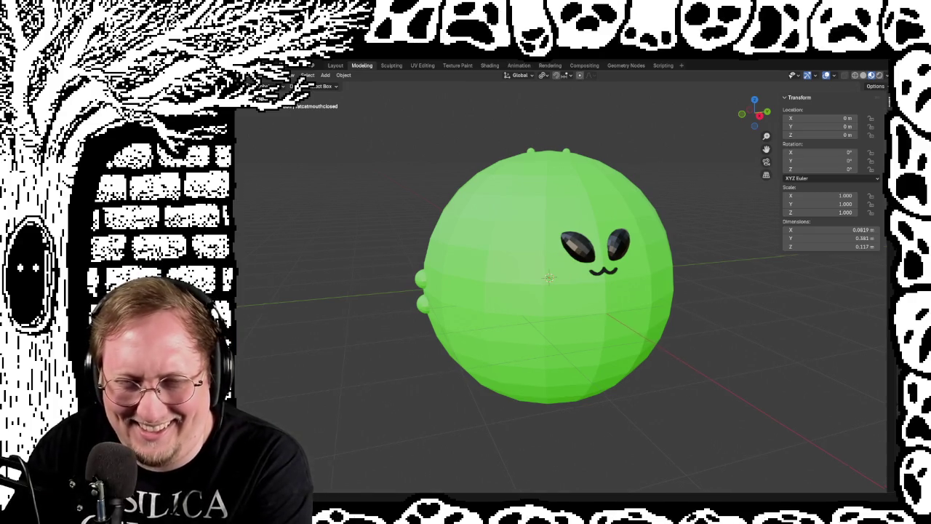
Save the round alien ball to alien.blend with Ctrl+S, adjusting the view around it.
scroll(323, 241, down, 10)
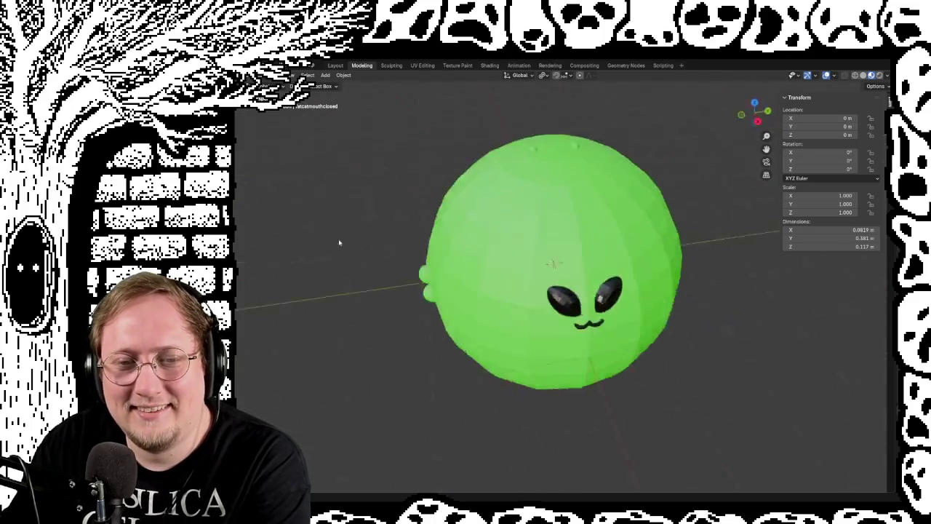
scroll(324, 241, down, 10)
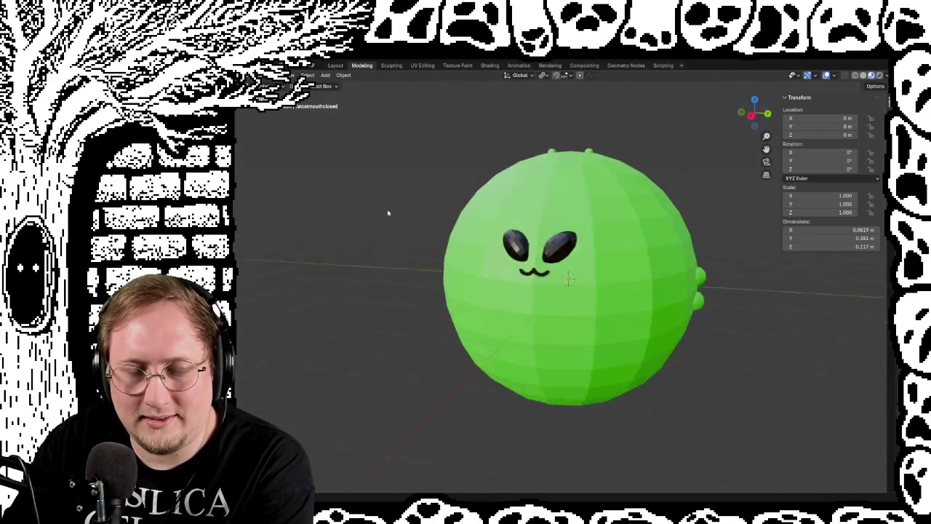
scroll(393, 211, left, 10)
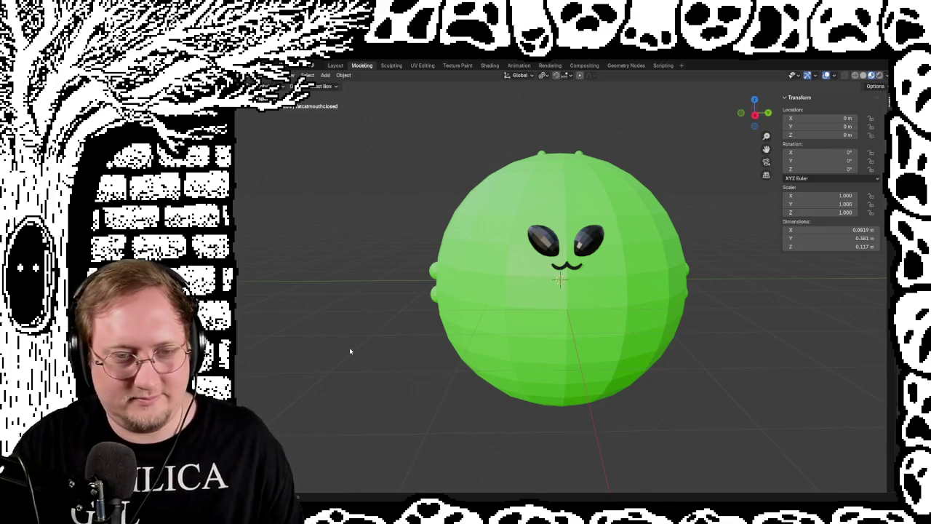
key(ctrl+s)
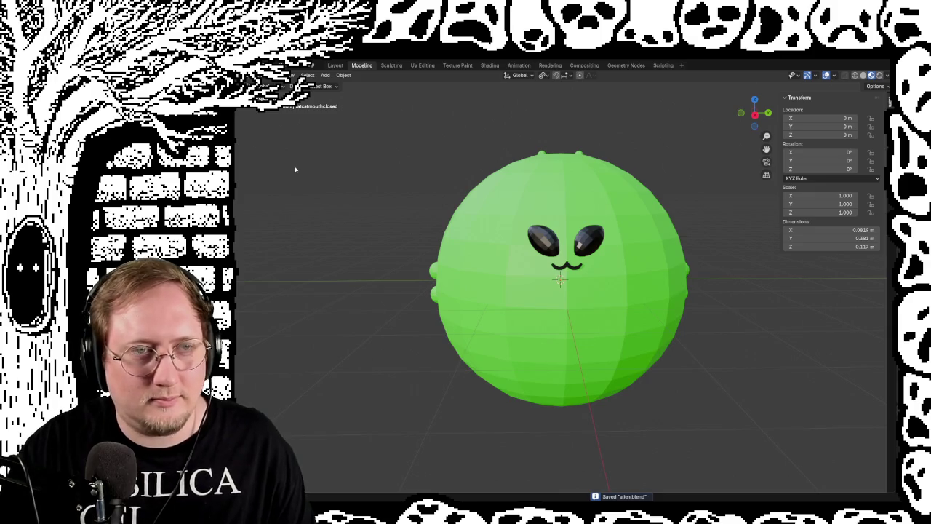
scroll(295, 169, right, 15)
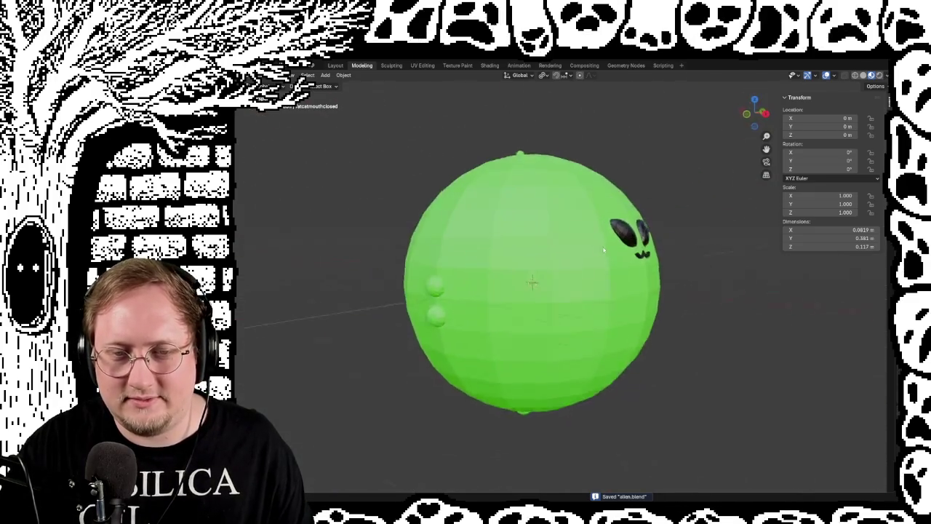
scroll(602, 248, right, 5)
scroll(551, 255, right, 5)
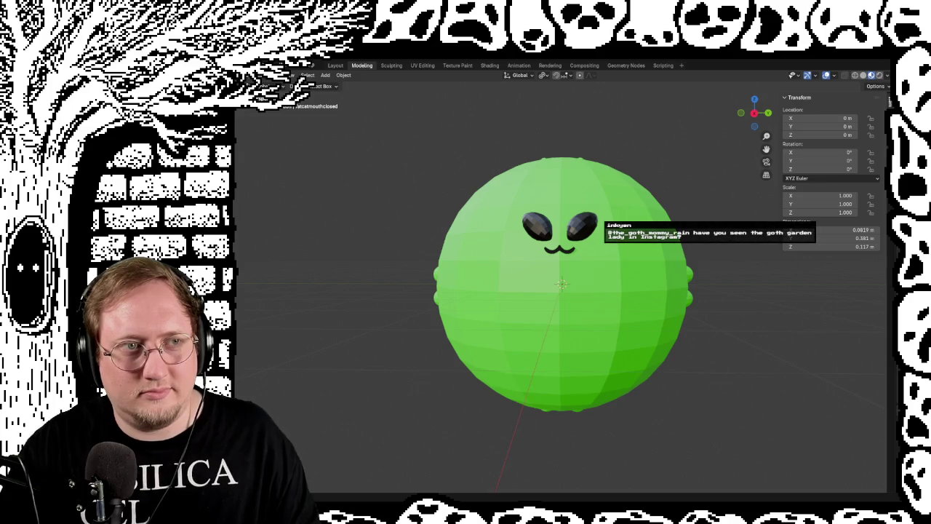
Export the alien ball from the File menu as glTF 2.0.
click(285, 67)
click(285, 67)
click(285, 67)
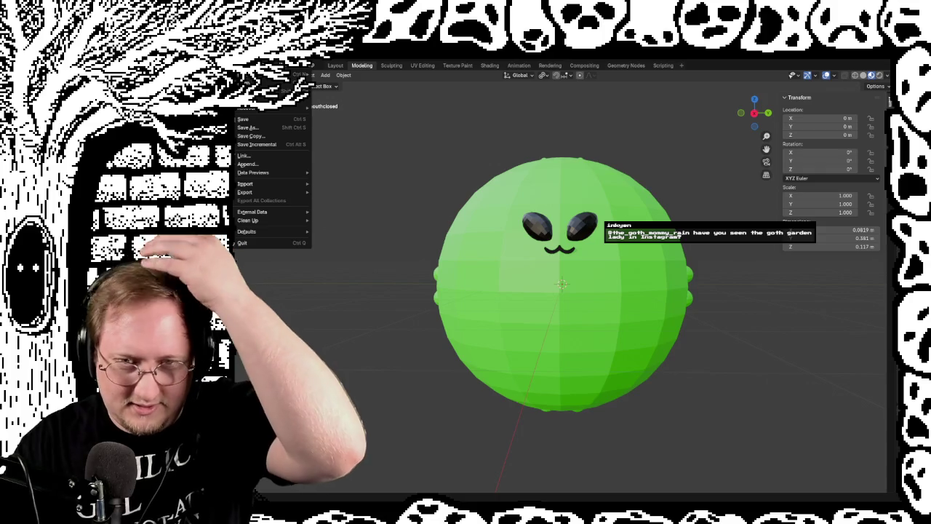
mouse_move(260, 193)
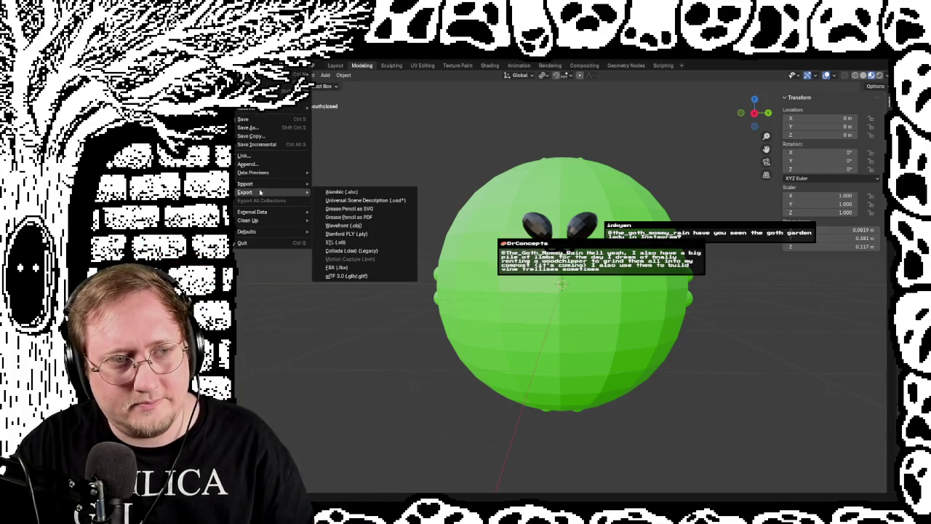
click(347, 277)
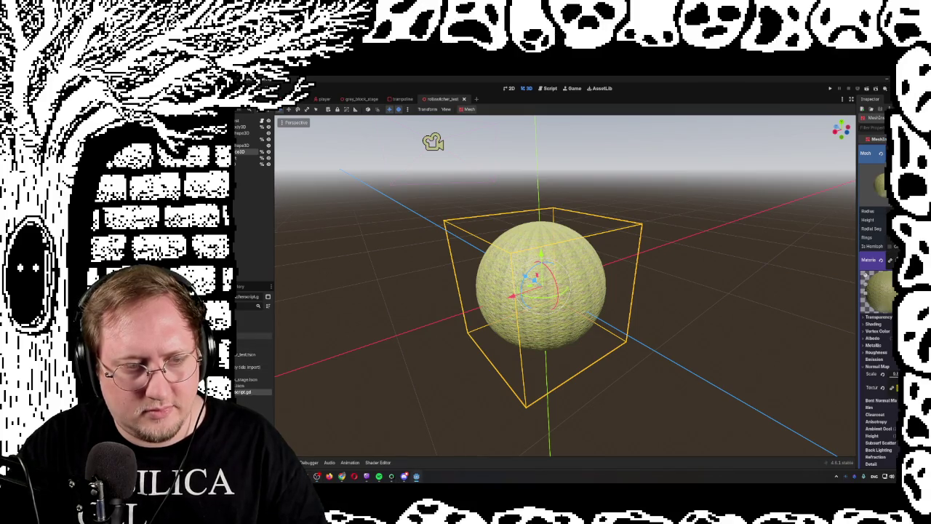
double_click(236, 342)
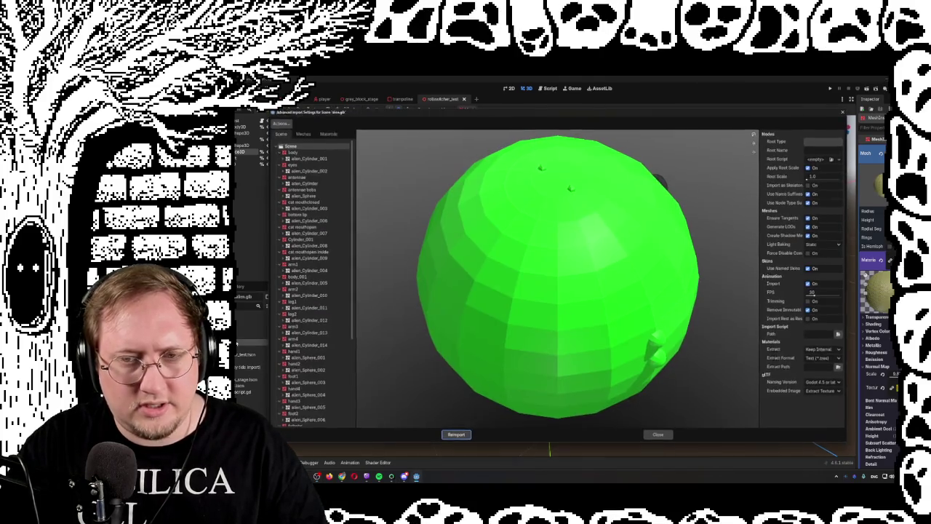
mouse_move(660, 267)
mouse_down()
mouse_move(592, 259)
mouse_move(638, 241)
mouse_move(595, 255)
mouse_move(531, 369)
mouse_up()
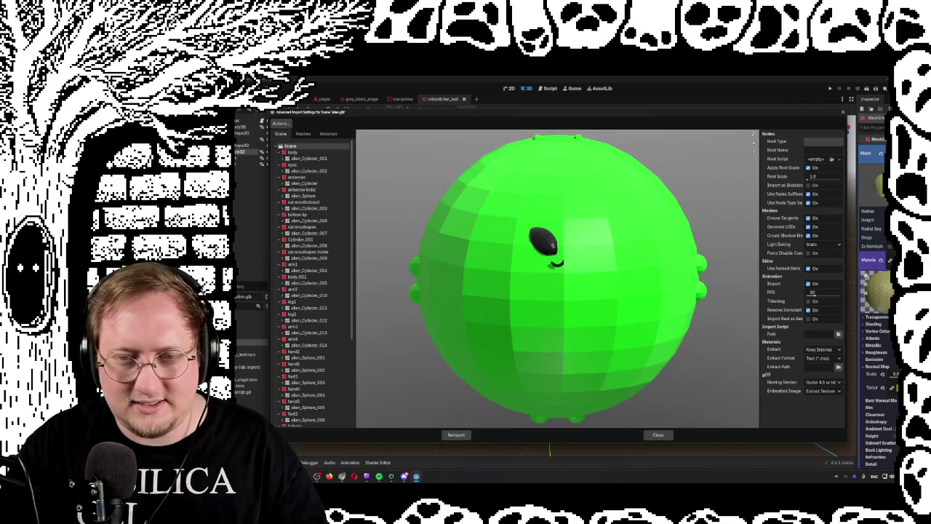
click(658, 435)
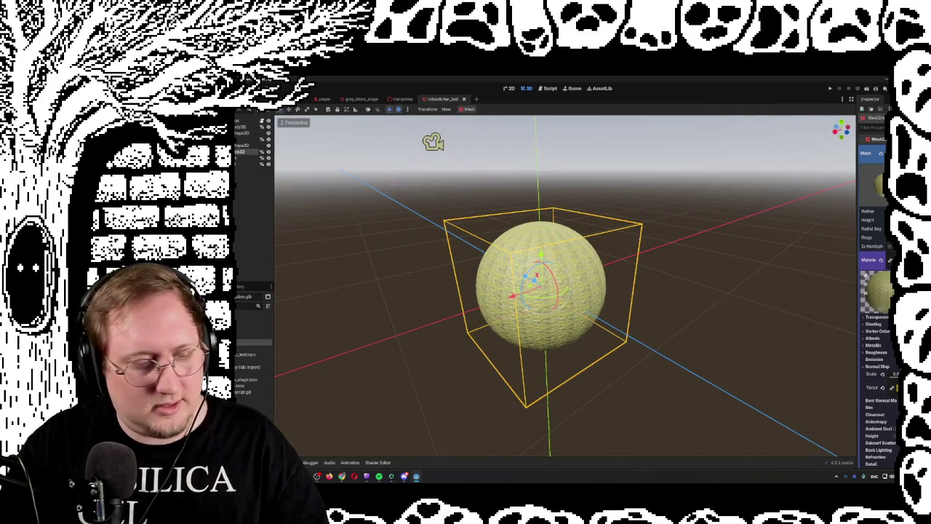
key(F5)
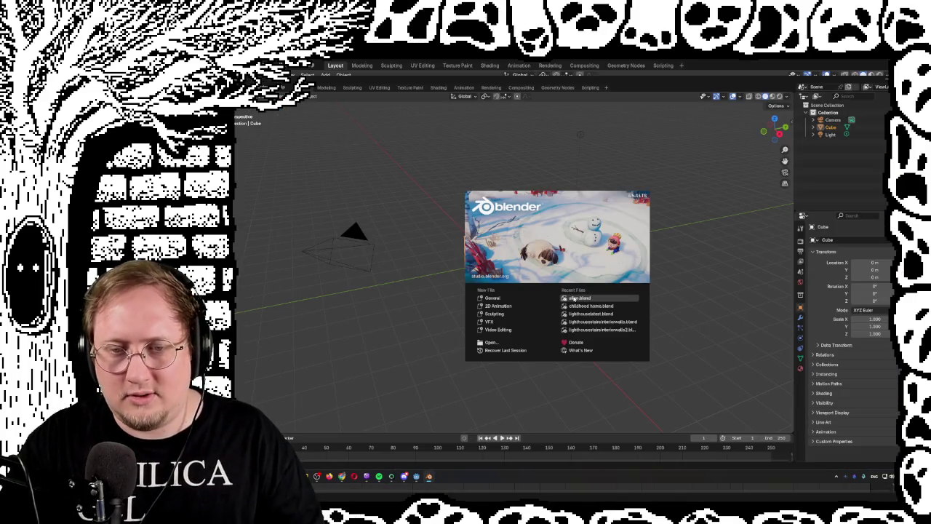
Reopen the recent alien file and apply the Mirror modifiers on fateyes and fatcatmouthclosed.
click(574, 298)
click(525, 248)
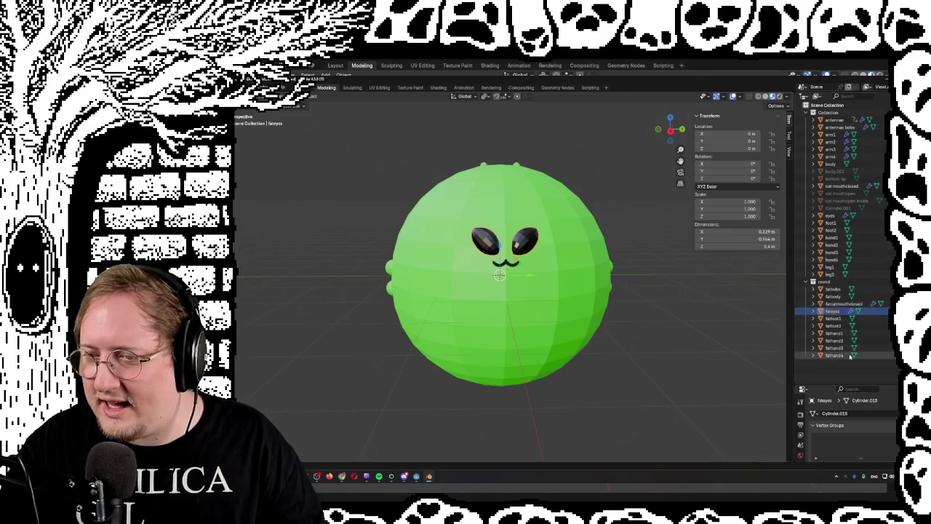
drag(883, 384, 876, 161)
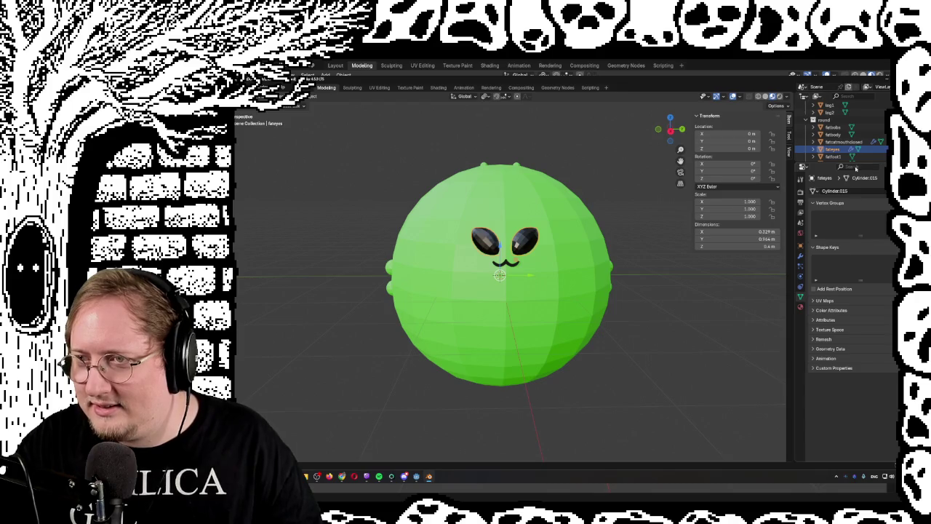
click(801, 255)
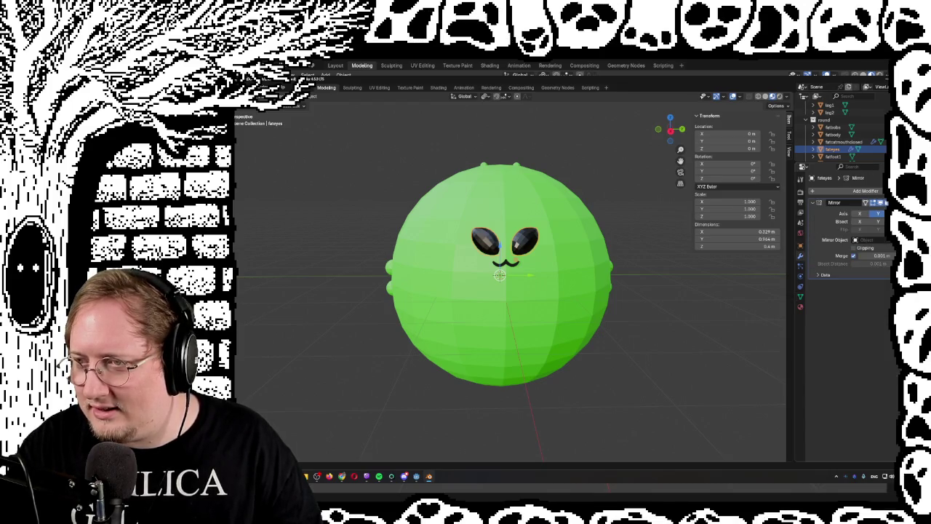
click(883, 203)
click(862, 217)
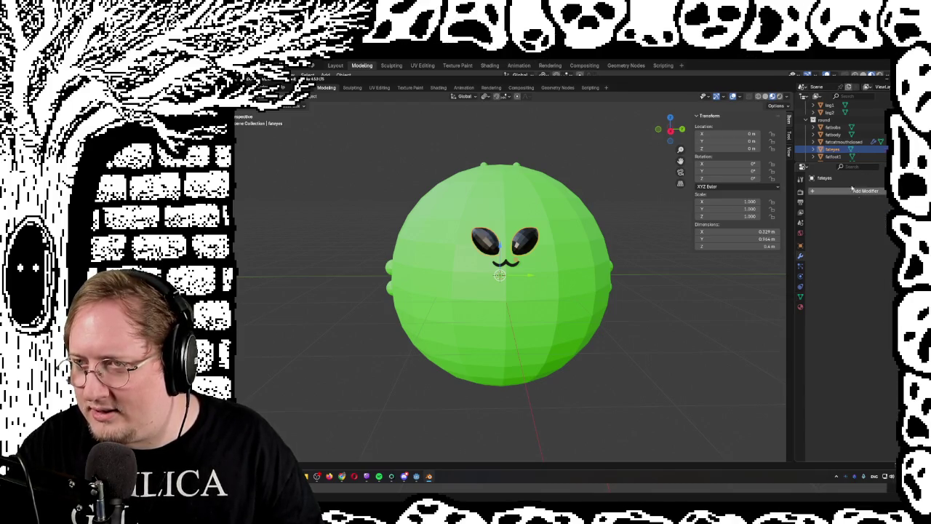
click(844, 142)
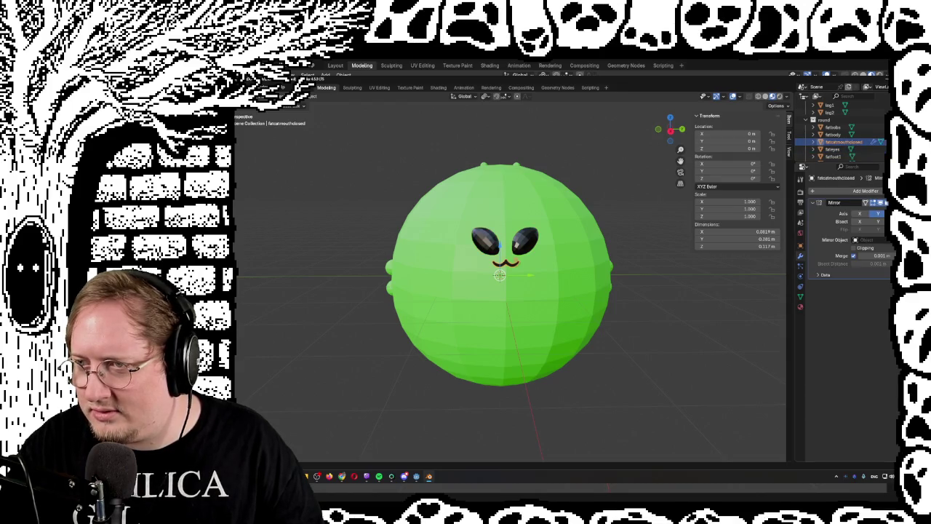
click(883, 202)
click(862, 217)
Apply the Mirror modifiers on the antennae and antennae bobs objects.
scroll(835, 138, down, 1)
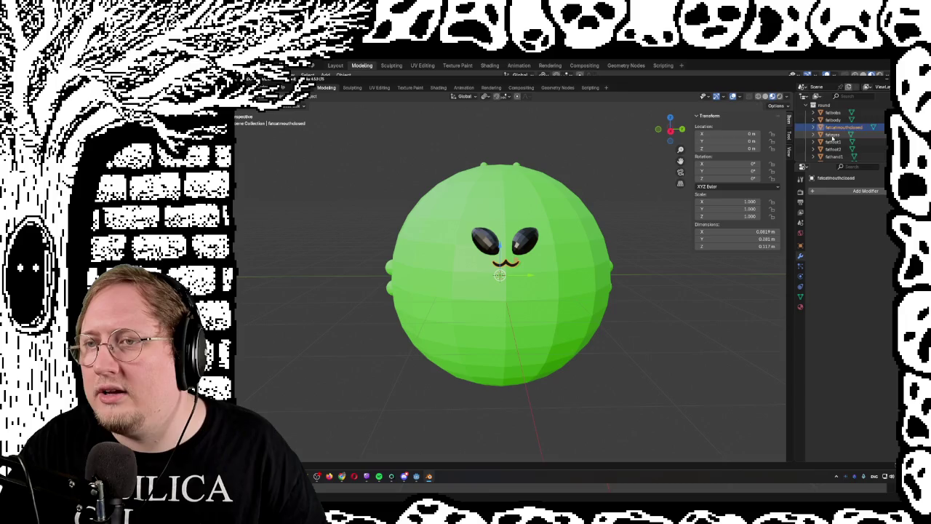
scroll(834, 138, down, 3)
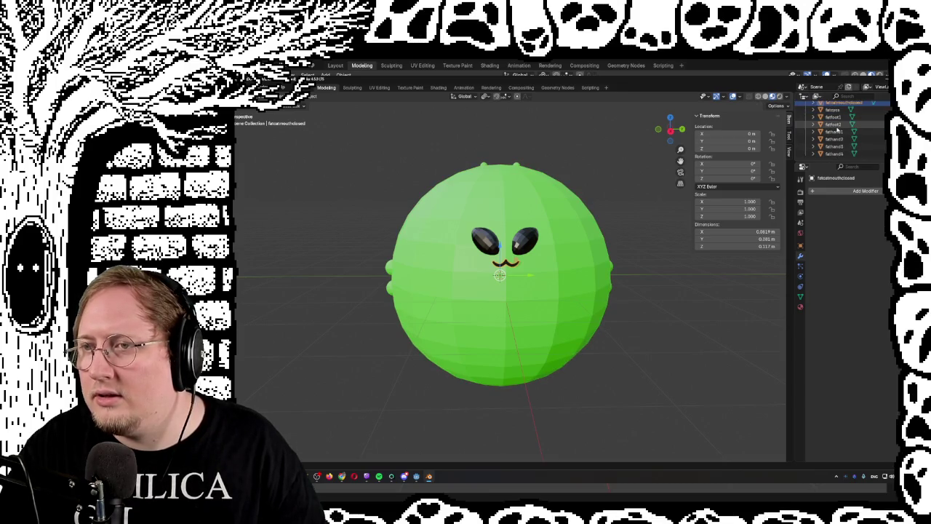
scroll(838, 133, up, 5)
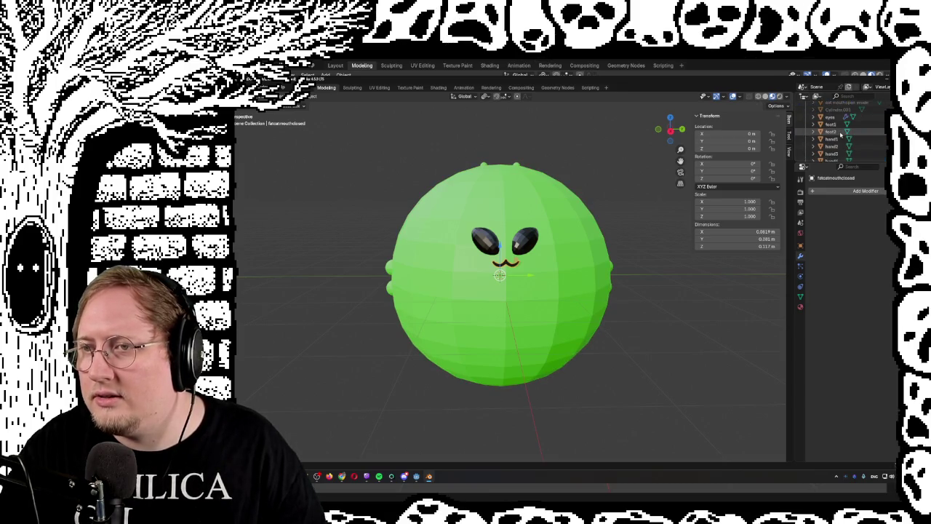
scroll(830, 129, up, 8)
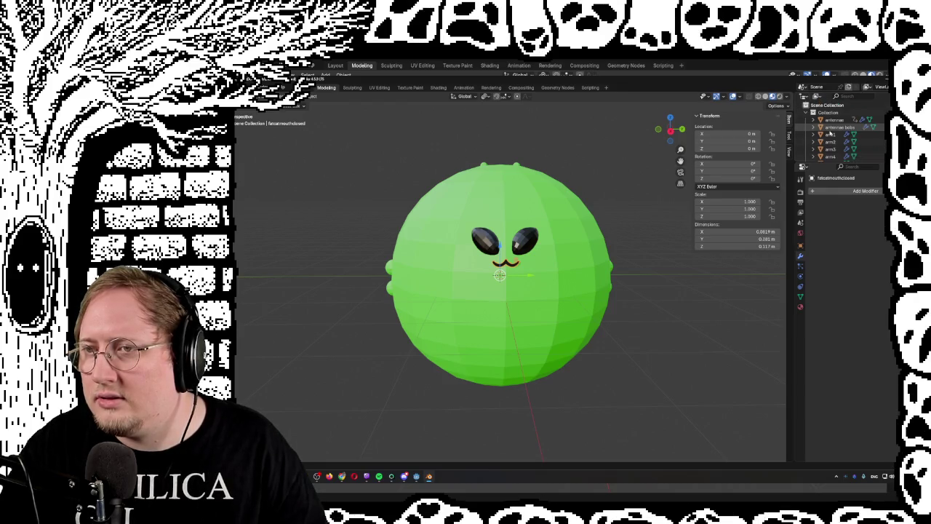
click(833, 121)
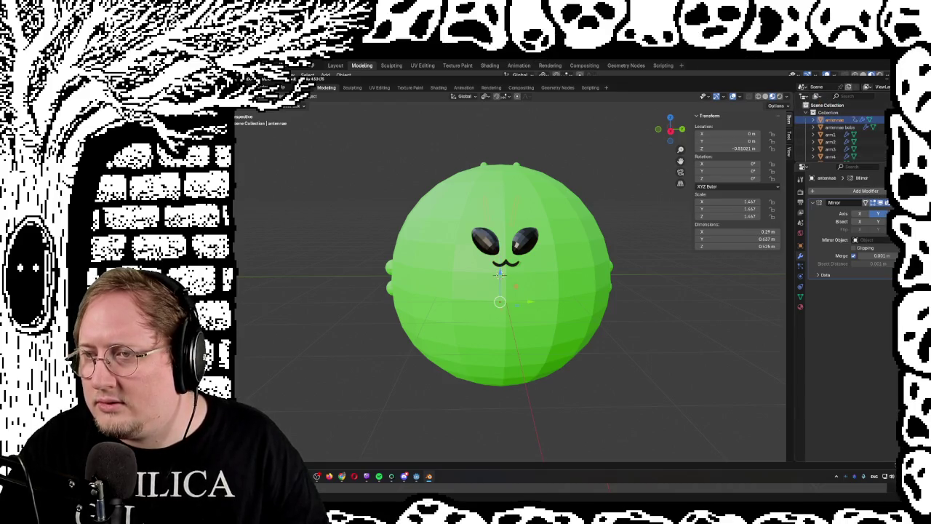
click(870, 203)
click(861, 211)
click(840, 127)
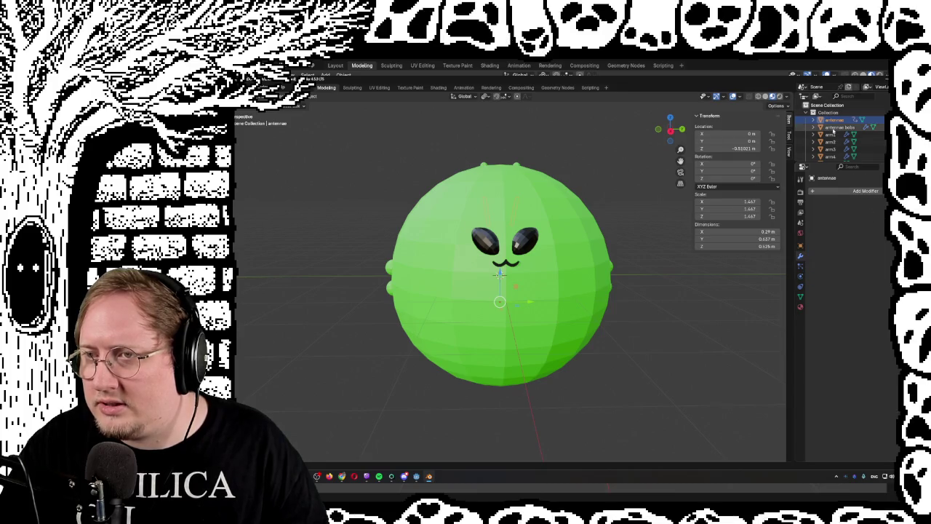
click(870, 203)
click(860, 212)
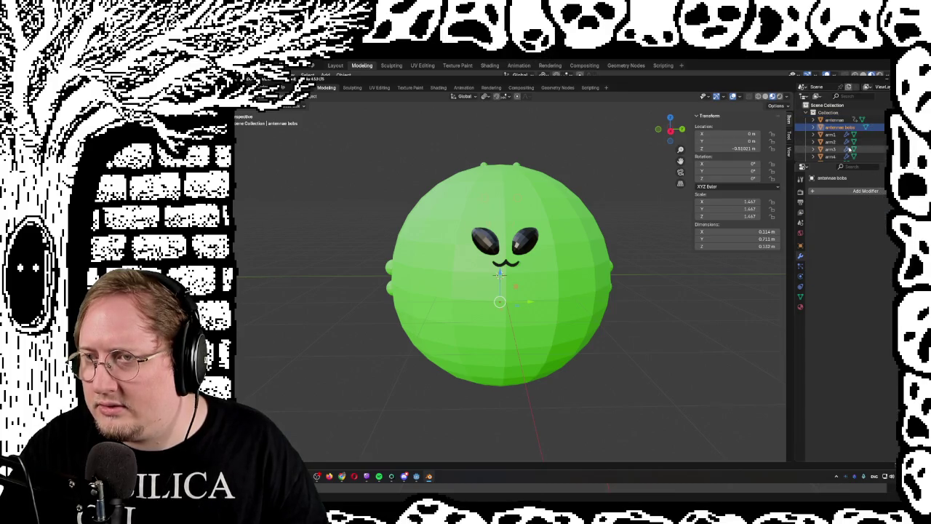
Apply the Array modifiers on arm1, arm2, arm3 and arm4.
click(831, 135)
click(871, 203)
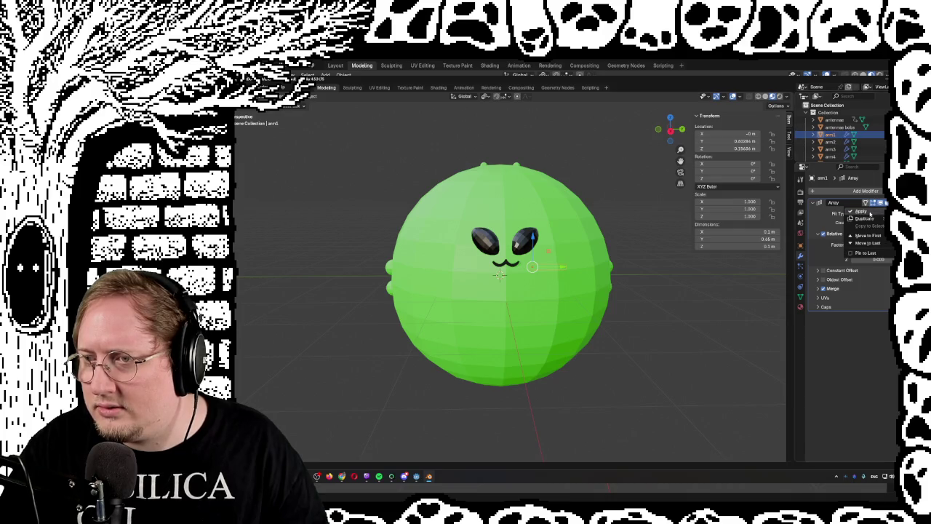
click(861, 212)
click(830, 142)
click(871, 203)
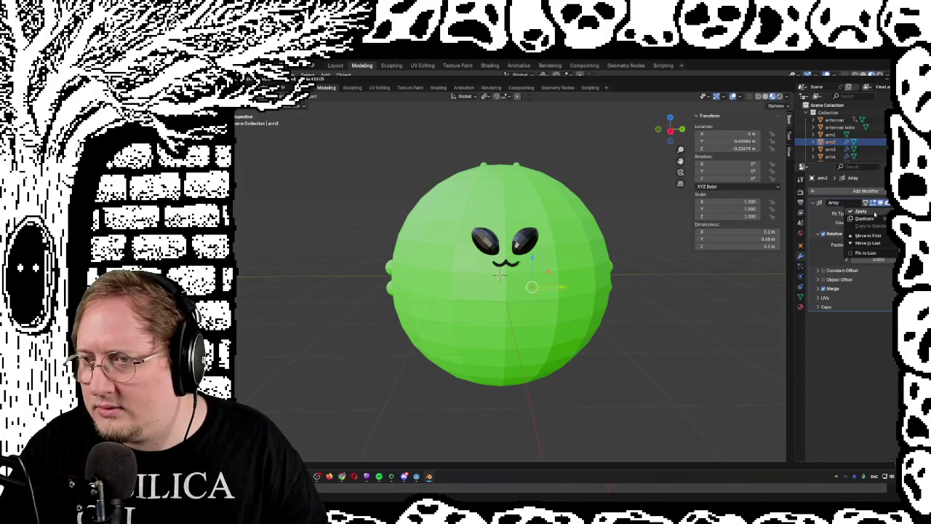
click(861, 211)
click(831, 149)
click(871, 203)
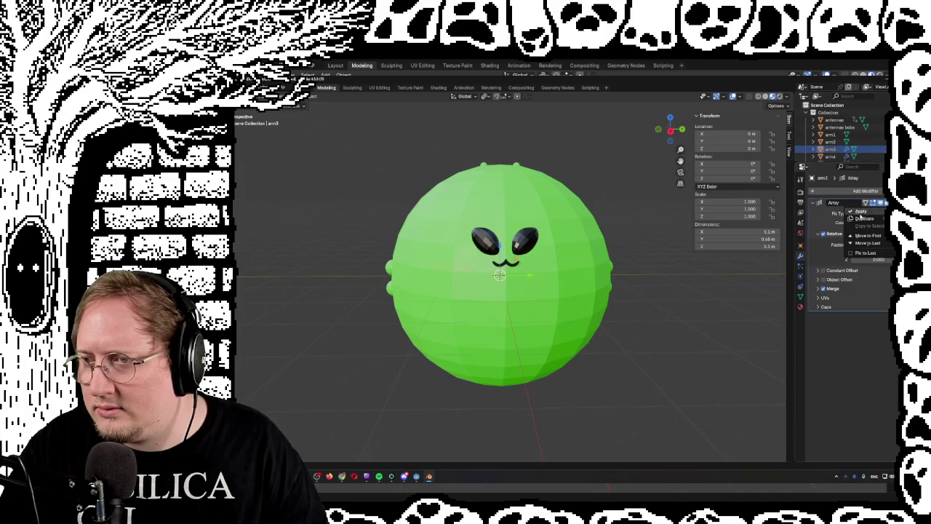
click(861, 212)
click(831, 157)
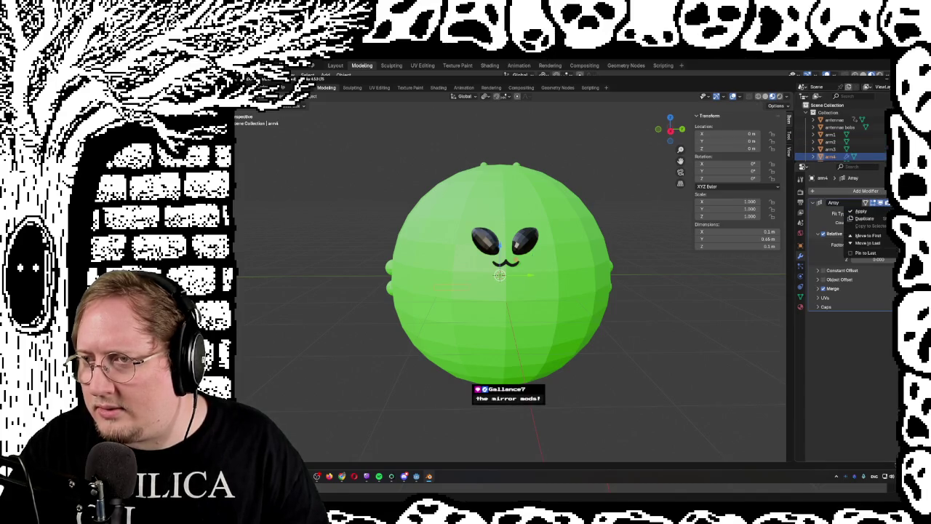
click(871, 203)
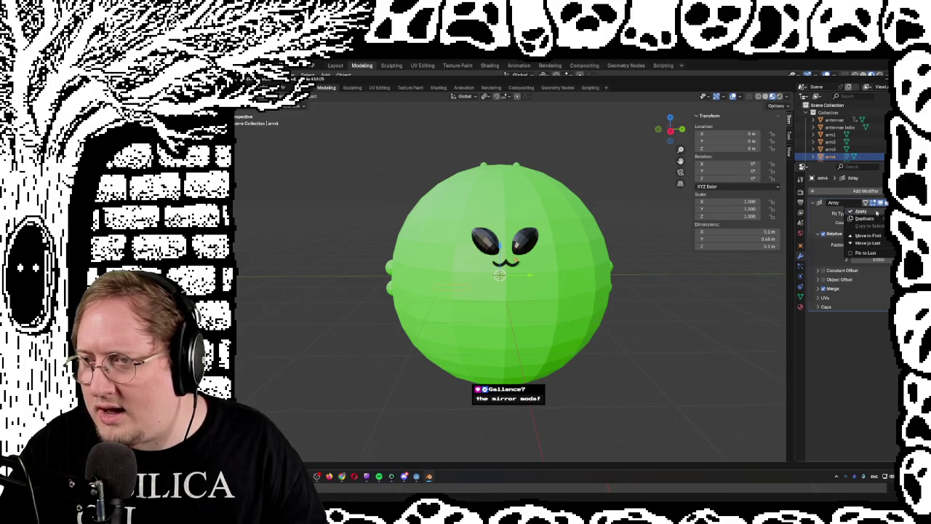
click(861, 212)
Apply the Mirror modifiers on the cat mouthclosed and eyes objects.
scroll(843, 124, down, 3)
click(843, 142)
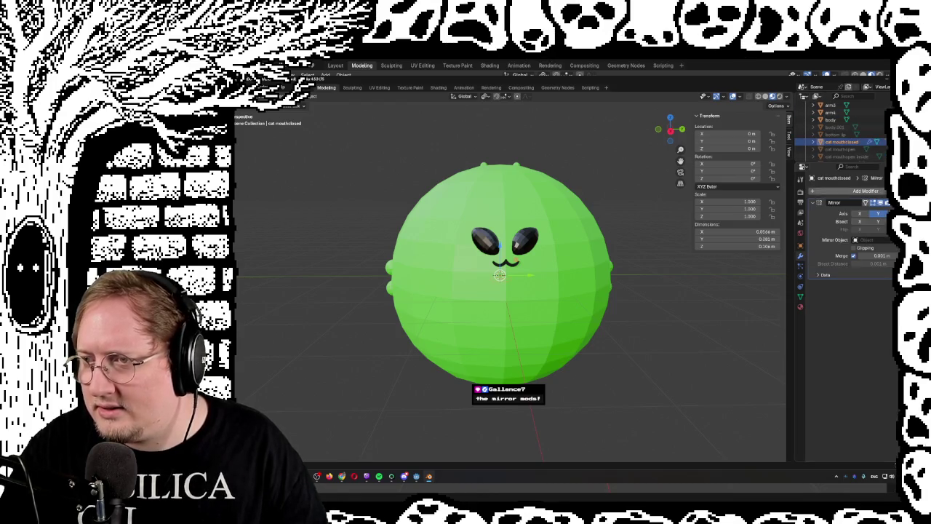
click(866, 203)
click(863, 211)
scroll(842, 131, down, 3)
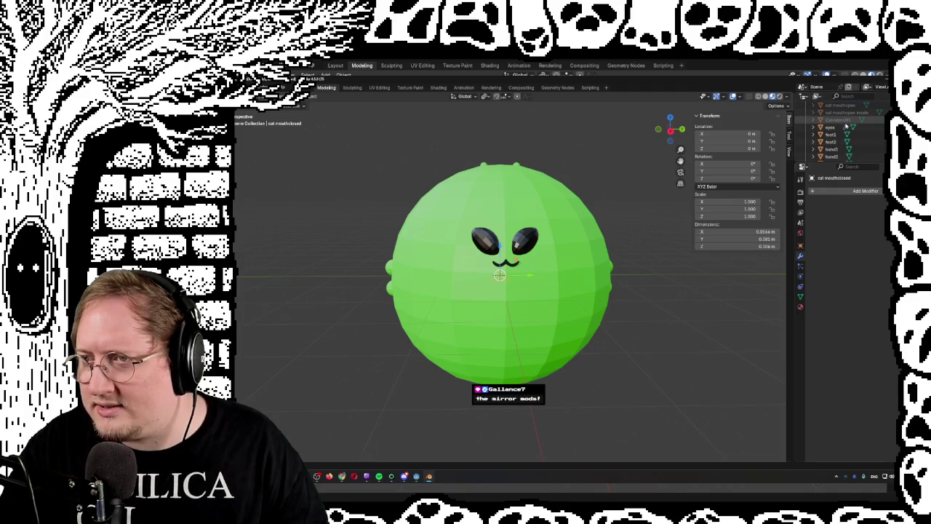
click(830, 128)
click(871, 203)
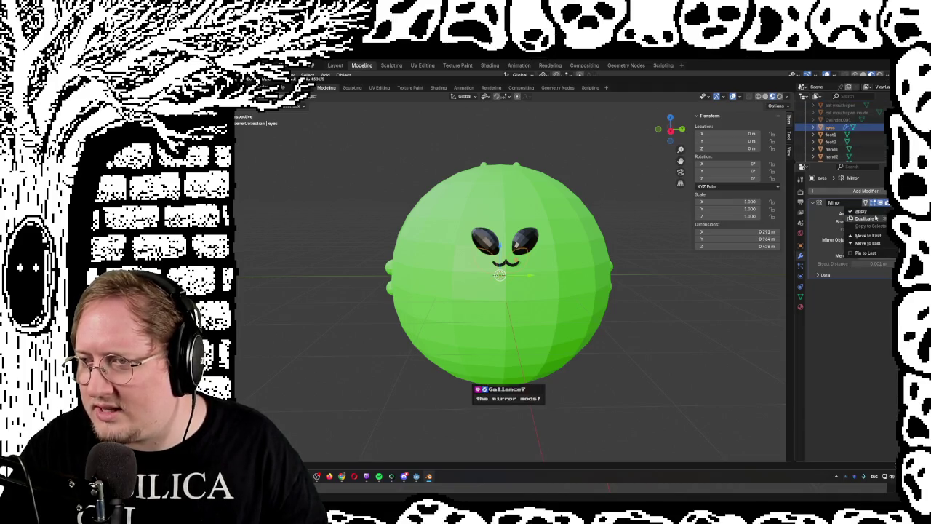
click(872, 213)
scroll(866, 146, down, 3)
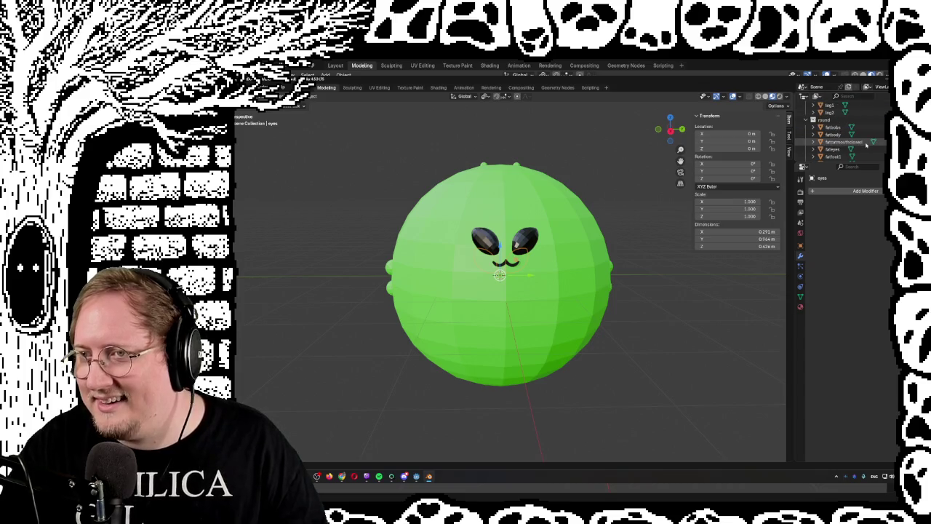
scroll(866, 145, up, 5)
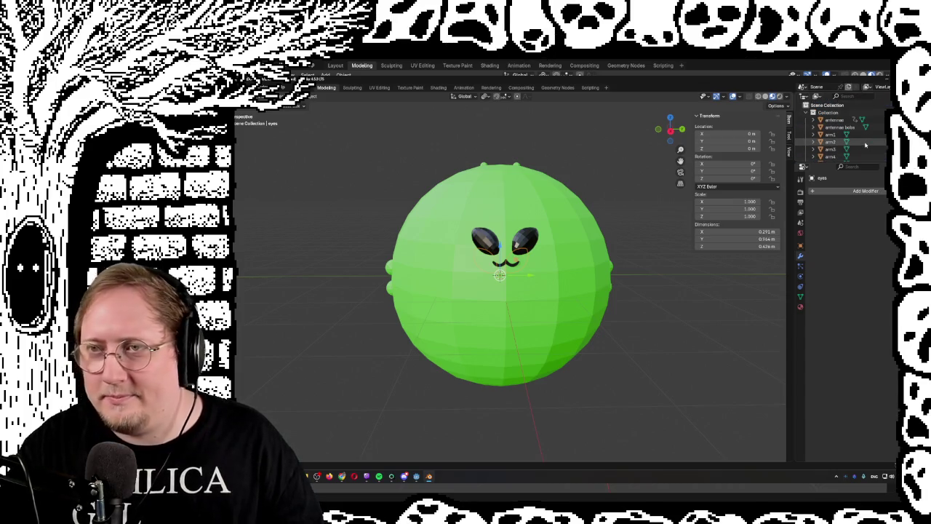
click(301, 73)
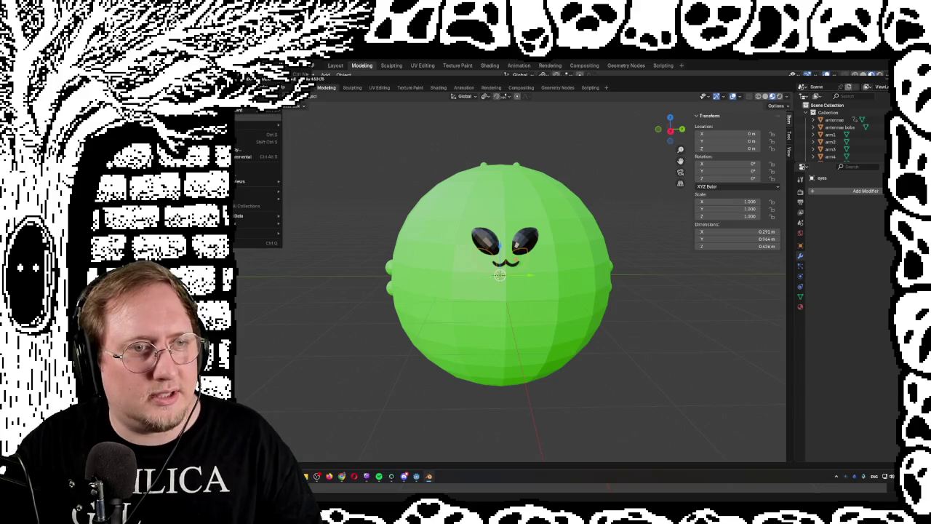
Export as glTF 2.0 into Bes-game's Player folder, overwriting alien.glb.
mouse_move(241, 199)
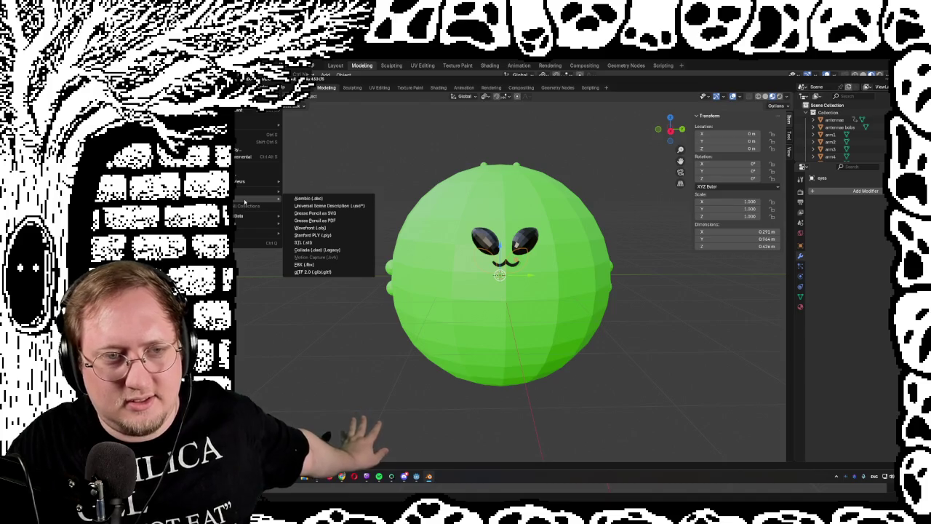
click(314, 272)
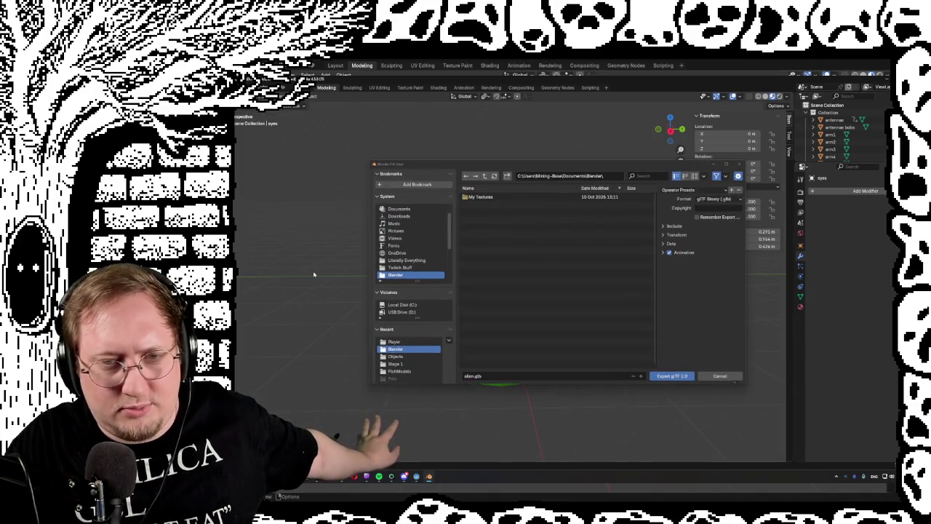
scroll(400, 275, down, 1)
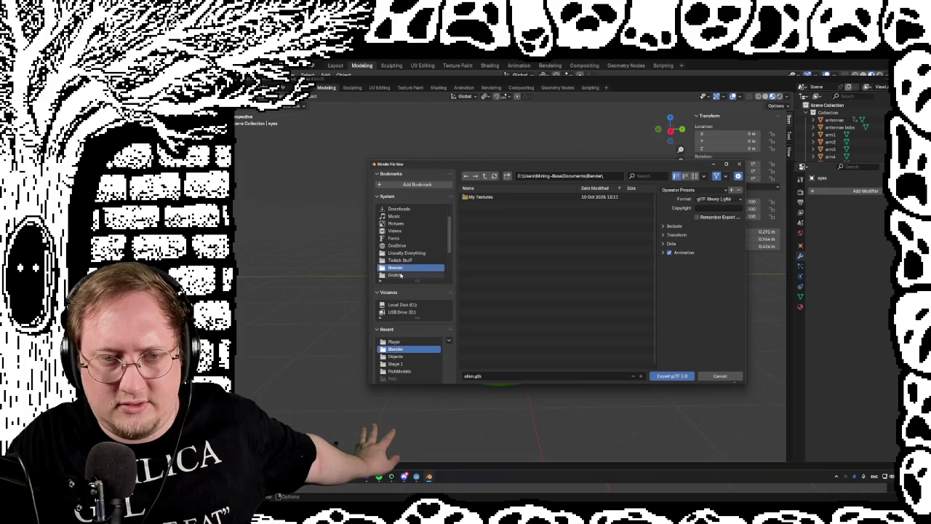
click(401, 275)
click(499, 198)
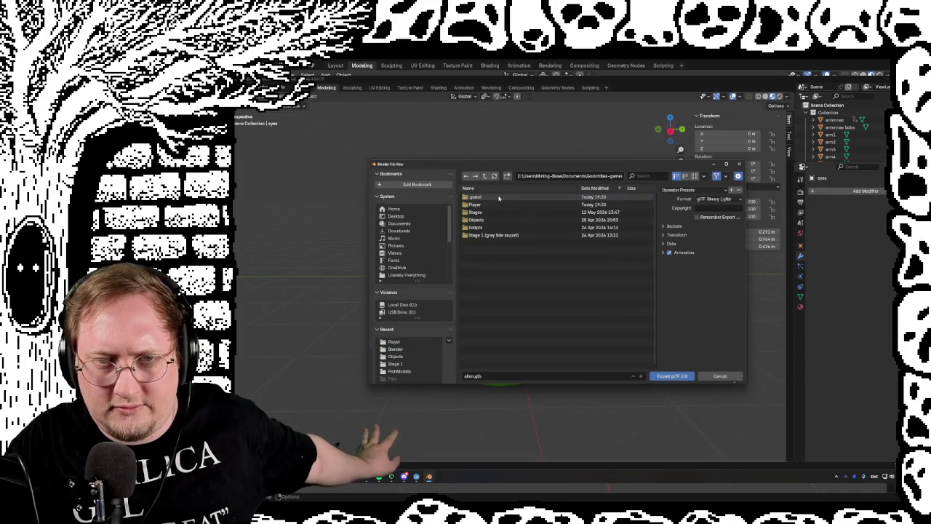
click(490, 204)
click(489, 199)
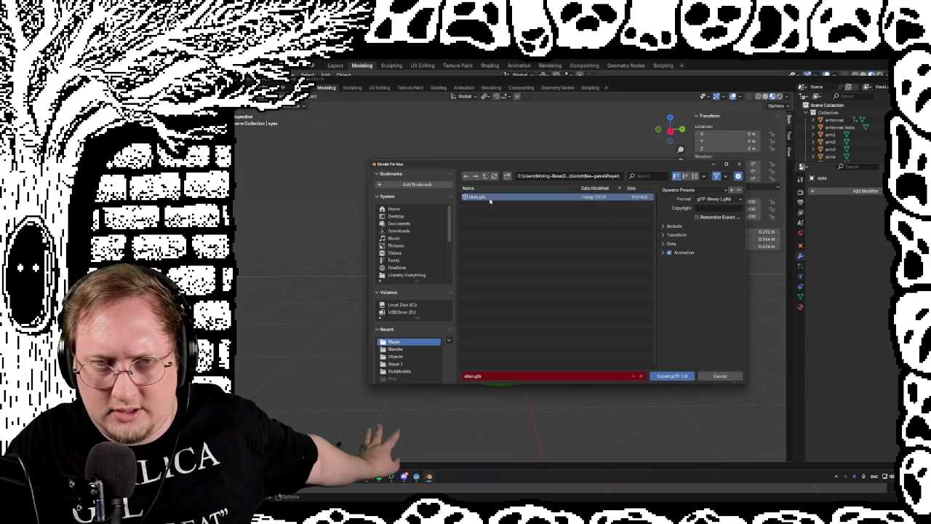
double_click(490, 202)
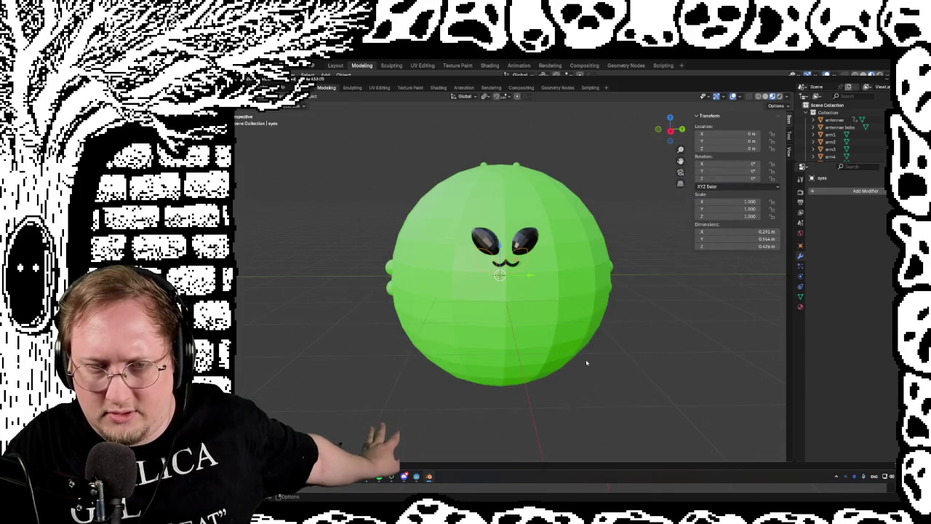
Check the alien's face in alien.glb's Advanced Import Settings preview, then reimport it.
click(417, 478)
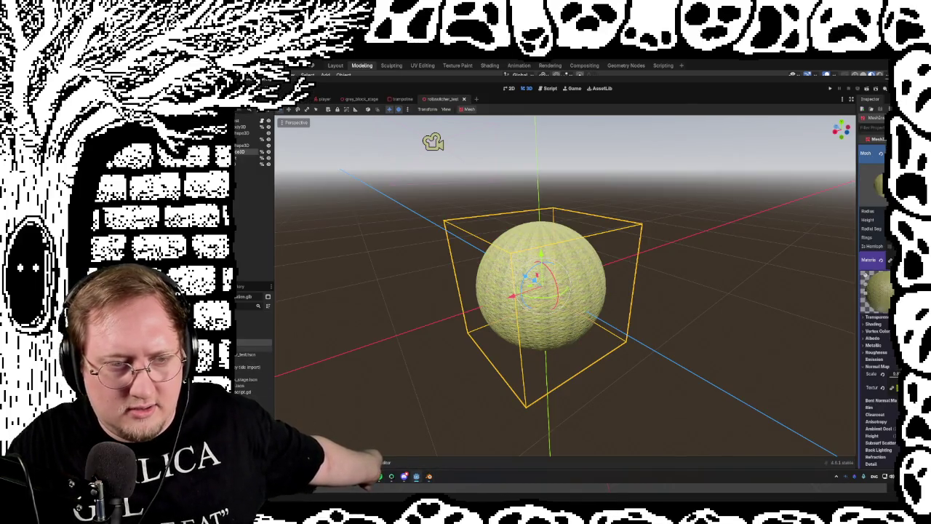
double_click(242, 296)
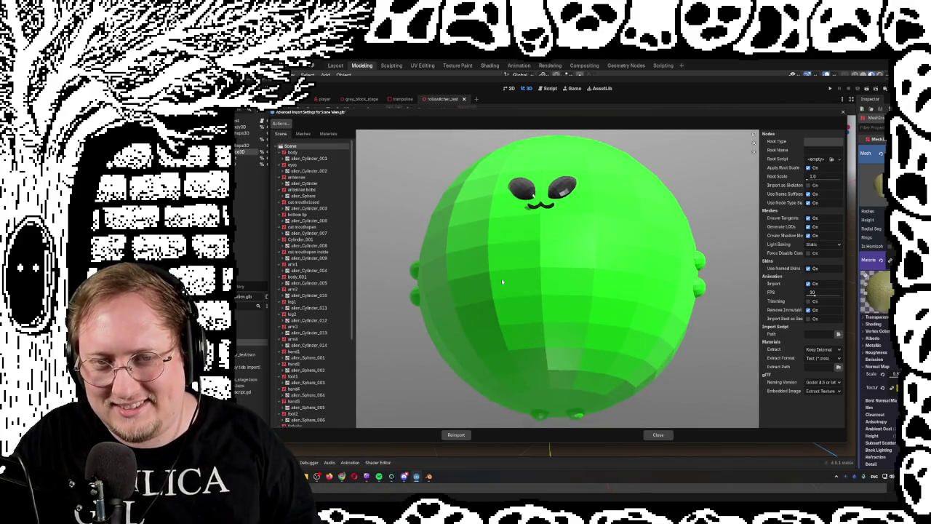
mouse_move(505, 282)
mouse_down()
mouse_move(525, 294)
mouse_move(465, 282)
mouse_move(525, 292)
mouse_move(505, 289)
mouse_up()
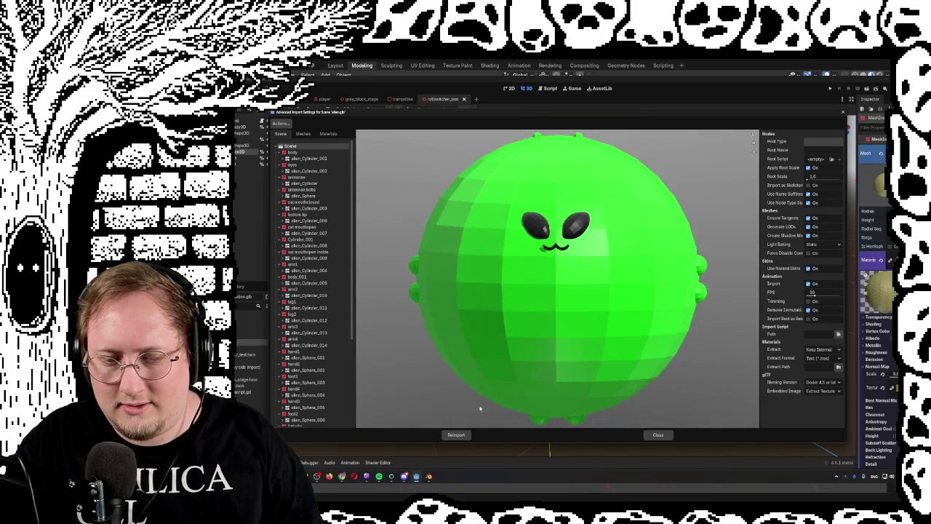
click(457, 435)
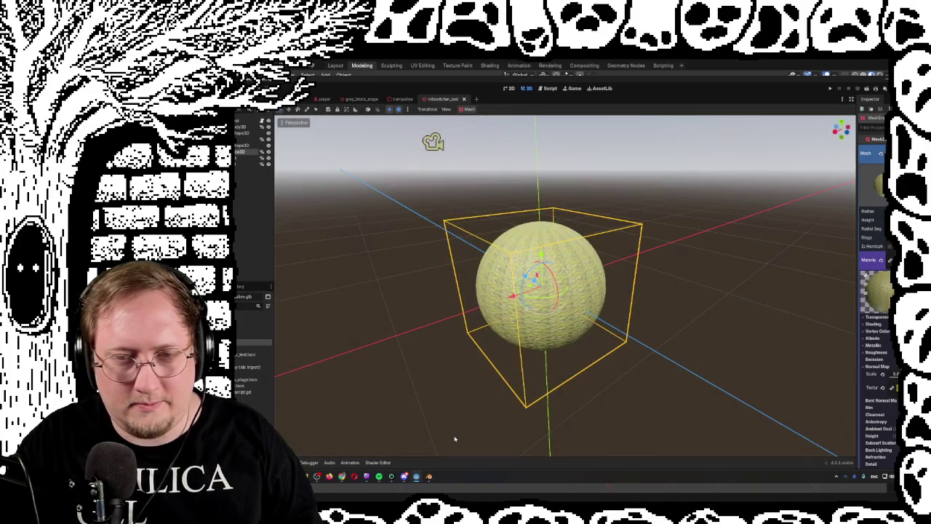
Drop alien.glb from the FileSystem into the test scene and frame it from the front.
mouse_move(239, 342)
mouse_down()
mouse_move(416, 337)
mouse_move(534, 307)
mouse_move(573, 313)
mouse_up()
key(KP_1)
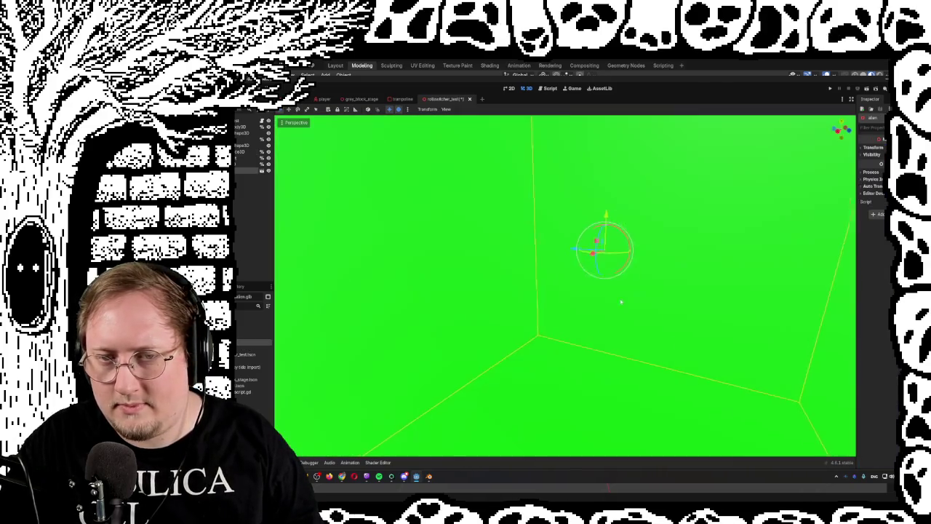
scroll(615, 298, up, 3)
scroll(615, 297, down, 5)
scroll(604, 302, up, 4)
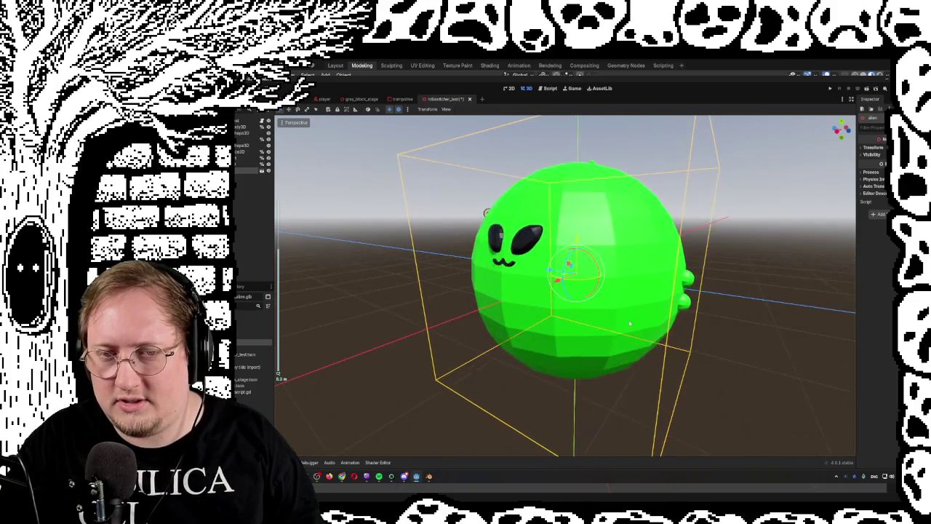
scroll(584, 318, down, 4)
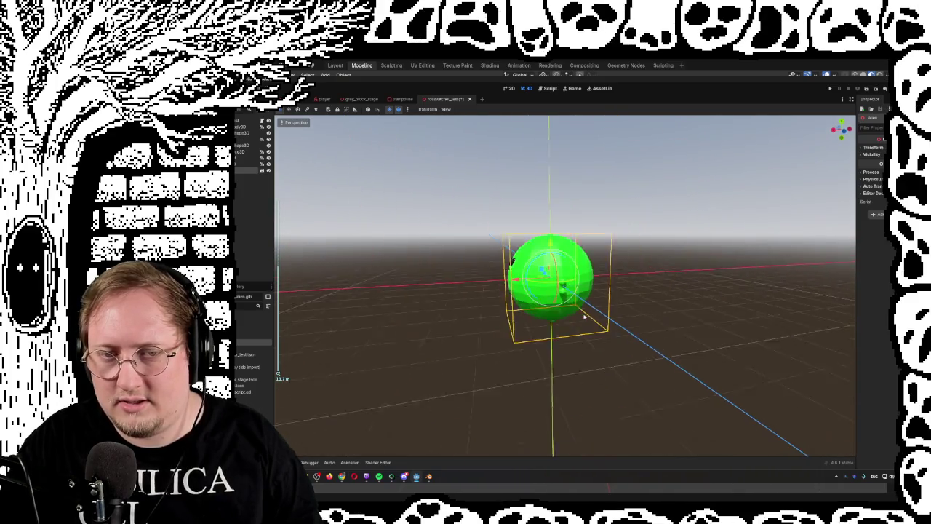
scroll(584, 317, up, 4)
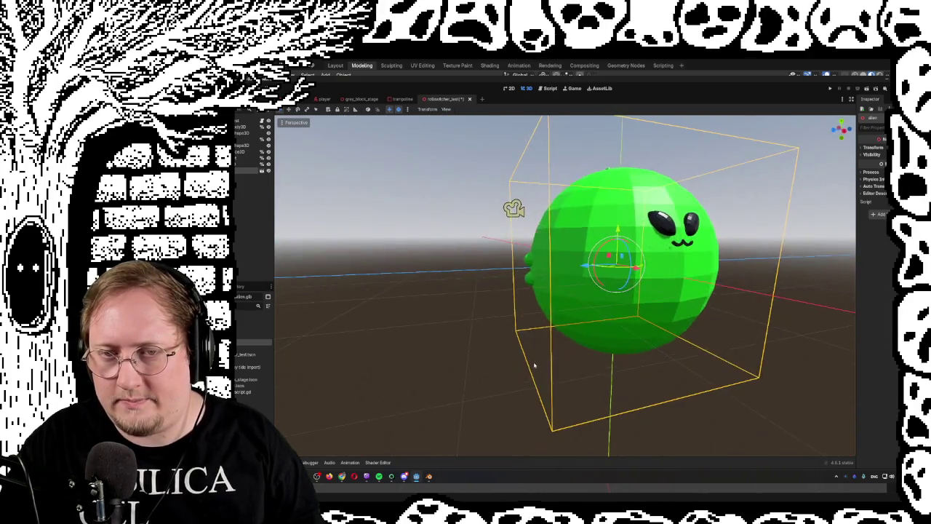
scroll(535, 366, right, 15)
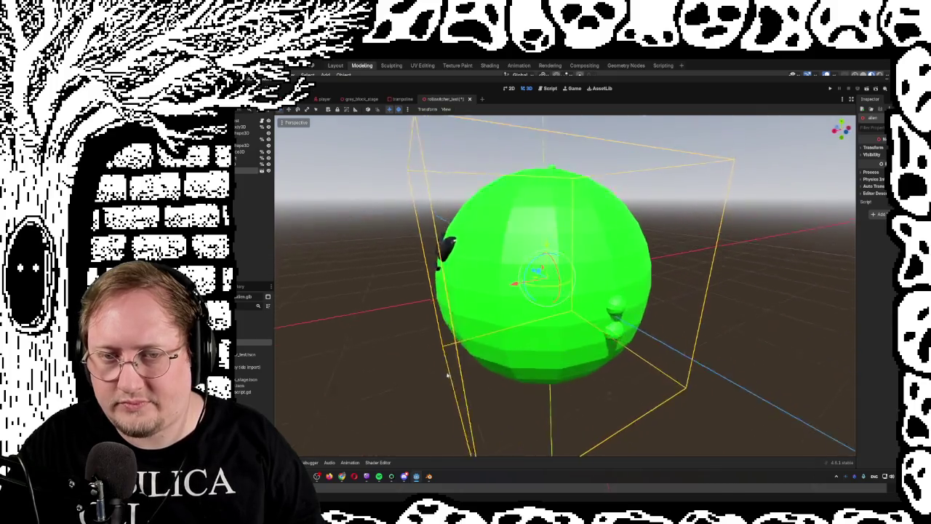
scroll(498, 367, right, 6)
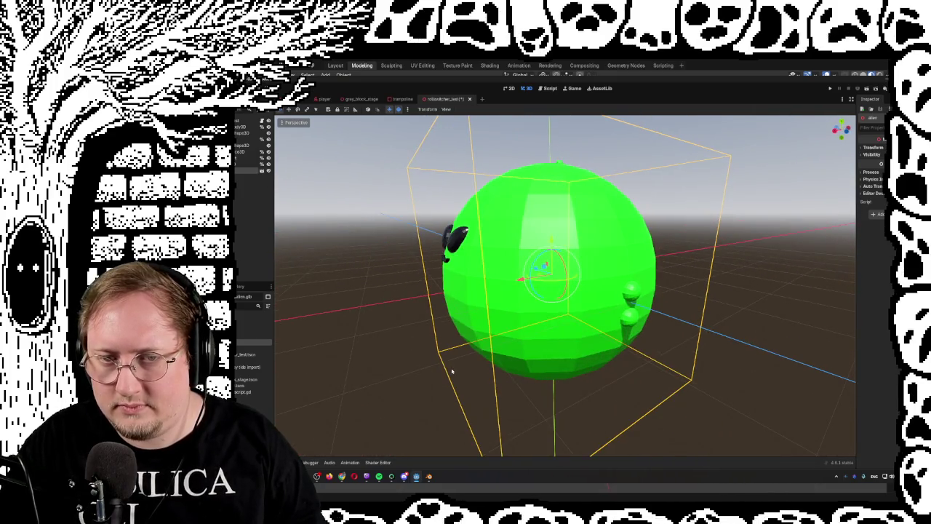
scroll(509, 356, up, 8)
Open the alien model's scene as a New Inherited scene.
mouse_move(508, 352)
mouse_down()
mouse_move(574, 337)
mouse_move(509, 320)
mouse_up()
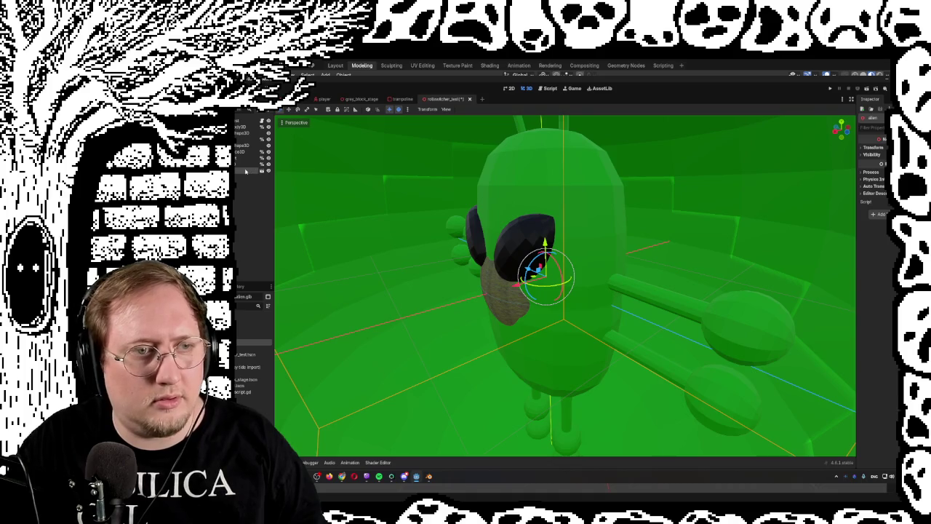
click(262, 171)
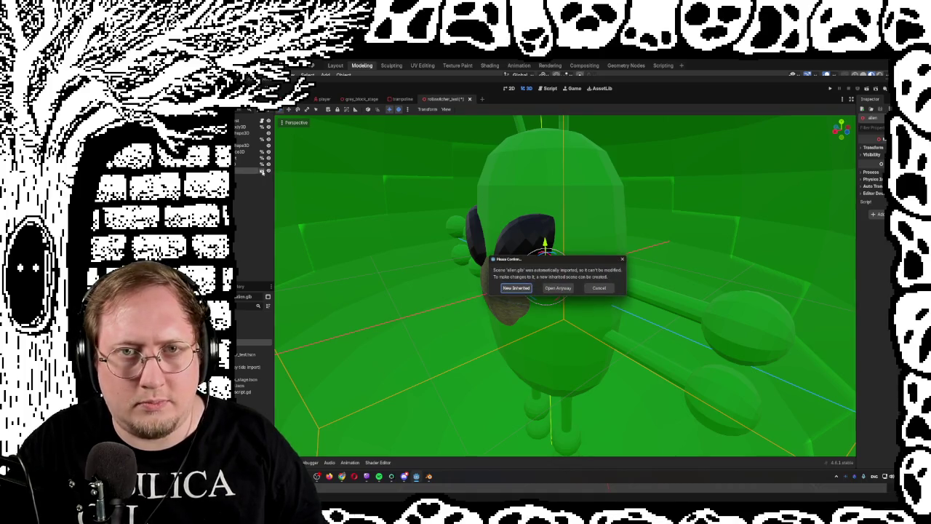
click(516, 288)
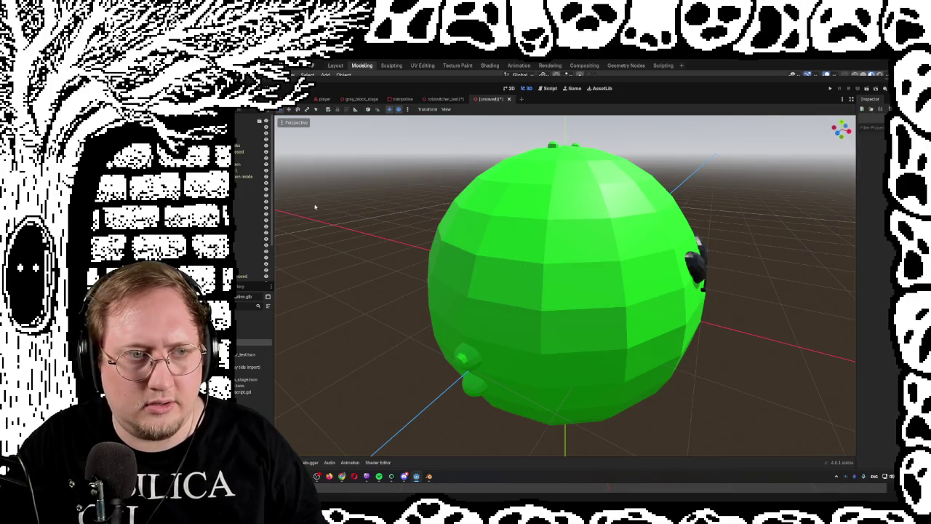
Copy the alien's root node and paste it into a new empty scene.
click(238, 122)
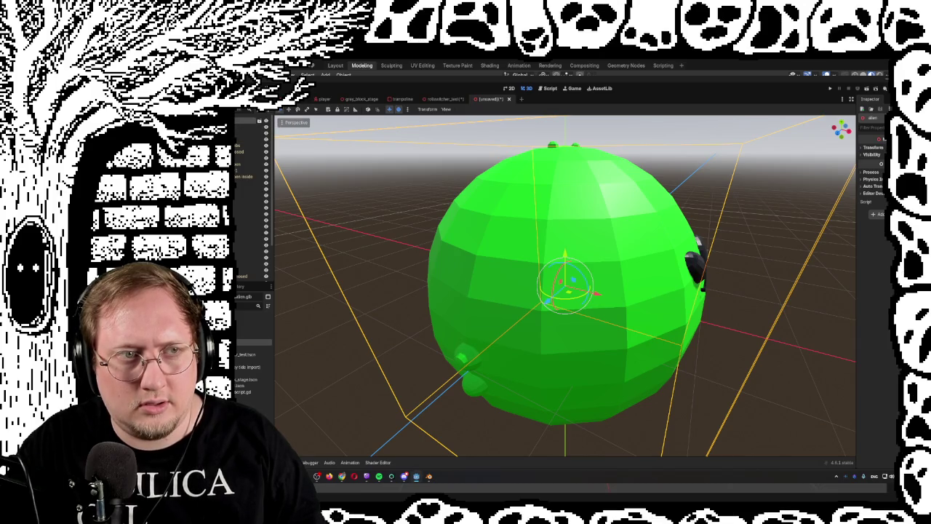
right_click(238, 122)
click(244, 155)
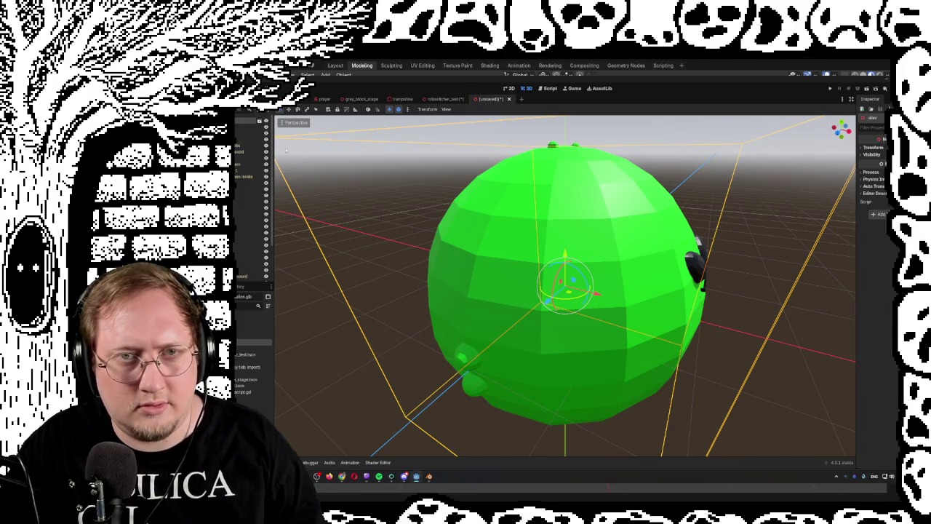
click(521, 99)
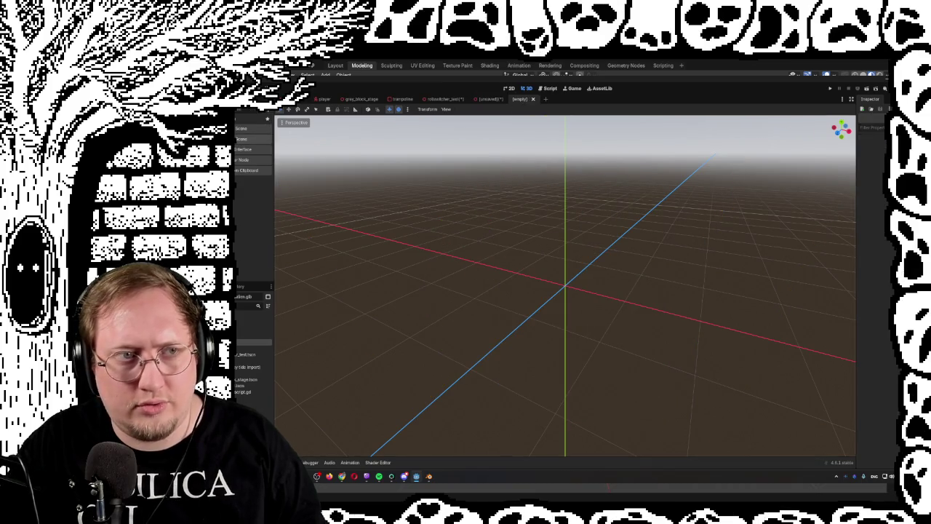
right_click(240, 122)
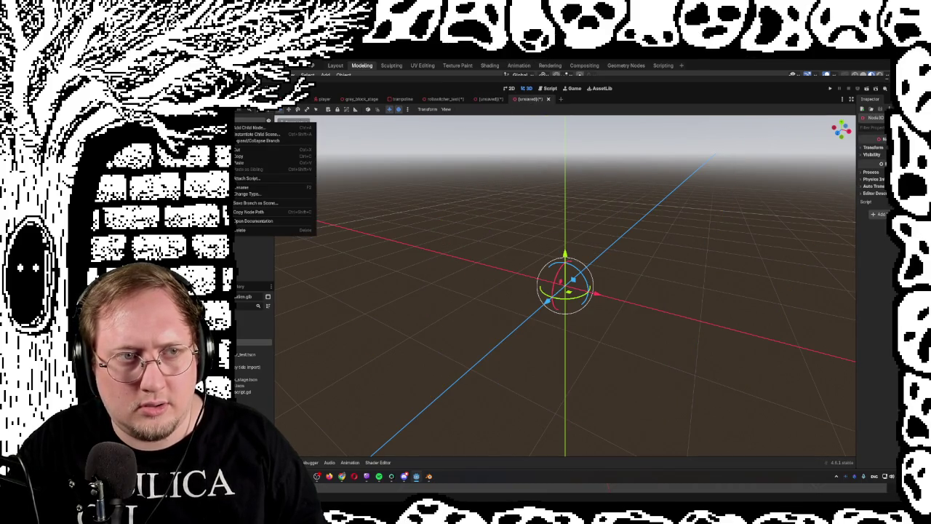
click(251, 161)
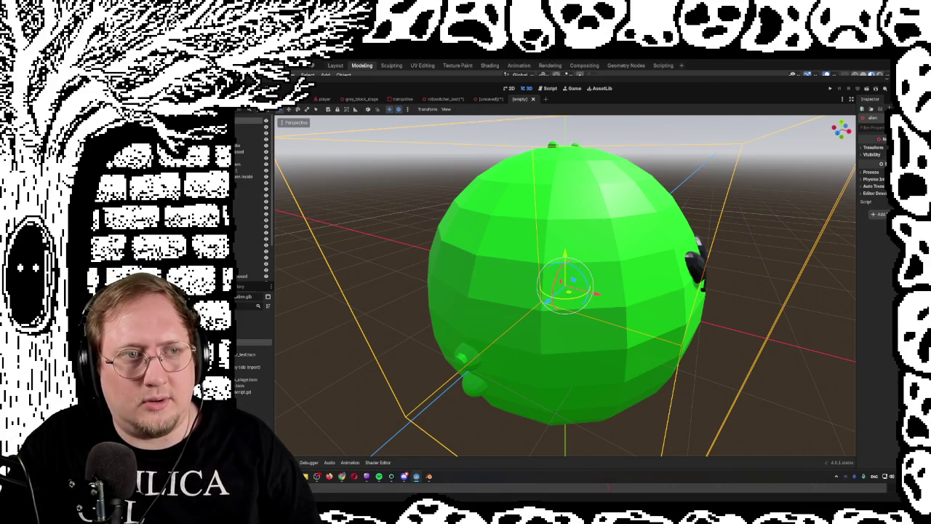
View the pasted alien from the front, then tilt the view around it.
right_click(240, 123)
key(Escape)
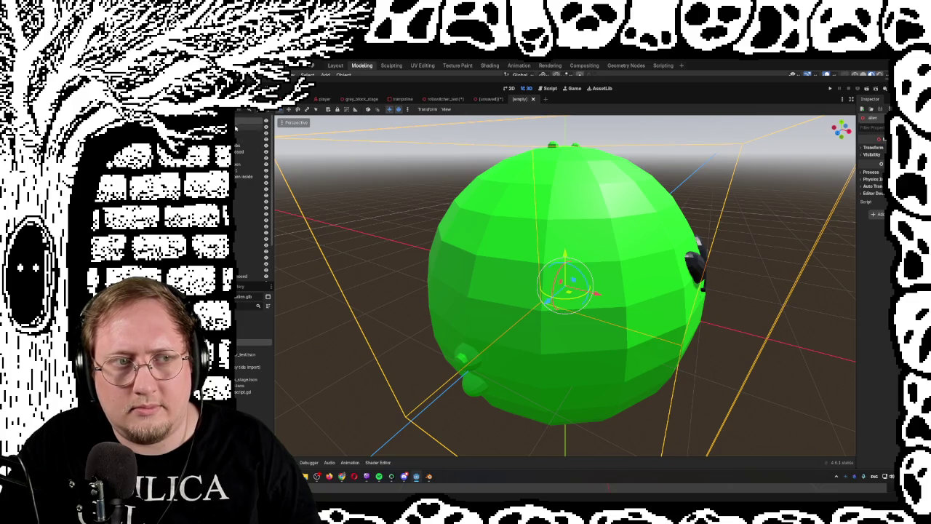
key(KP_1)
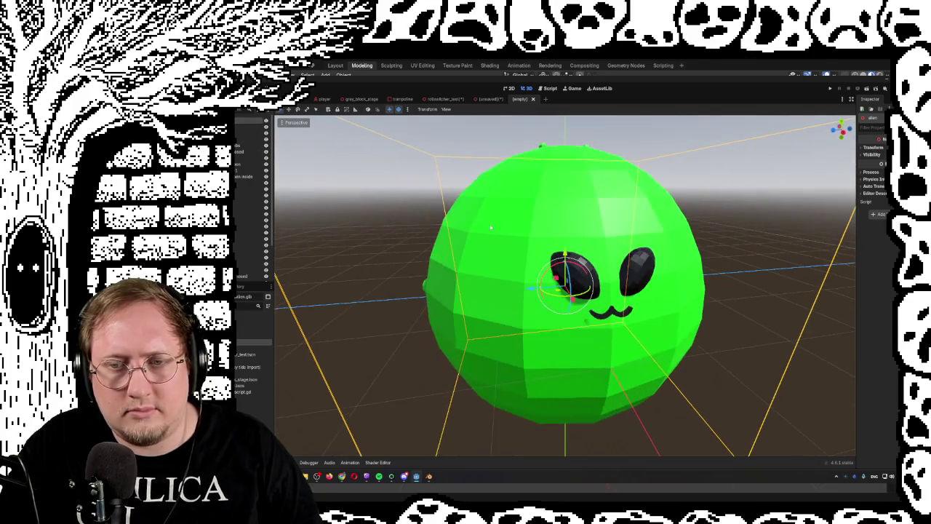
key(KP_6)
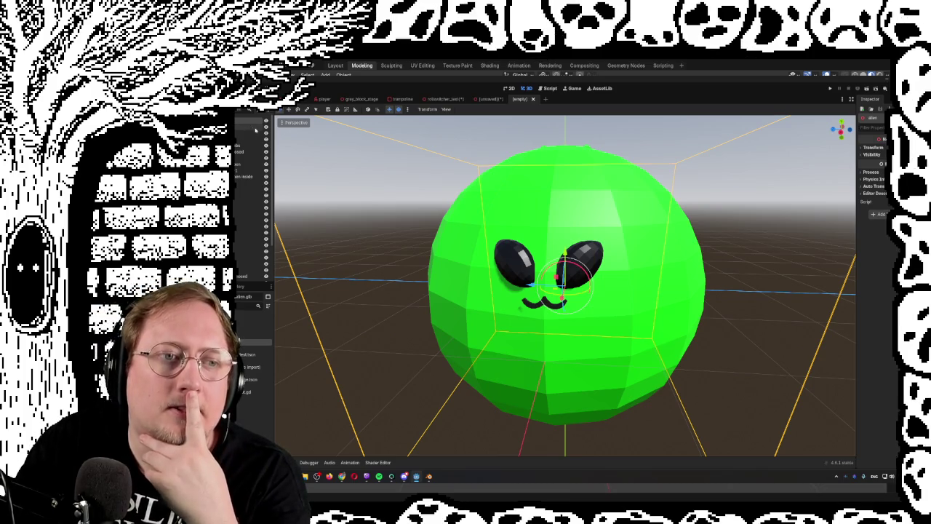
click(267, 132)
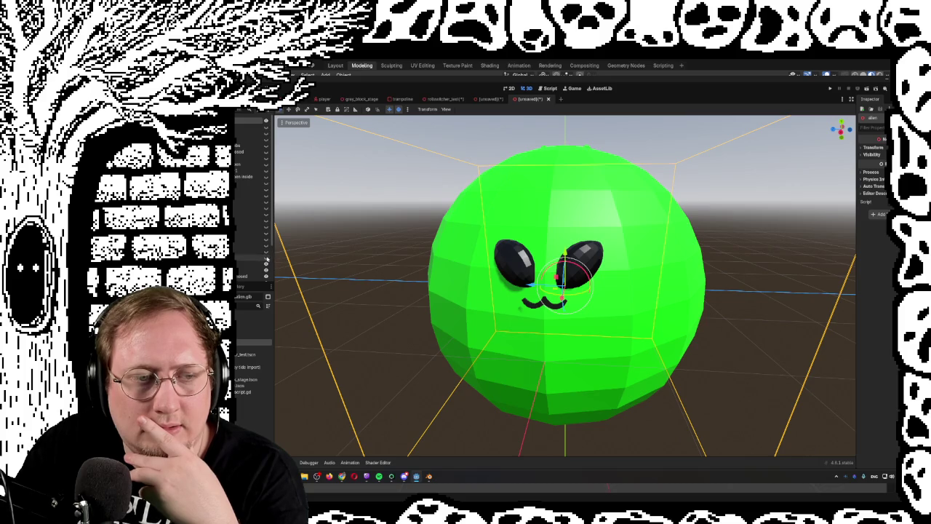
Orbit around the alien's head and briefly check its transform properties.
scroll(493, 300, up, 5)
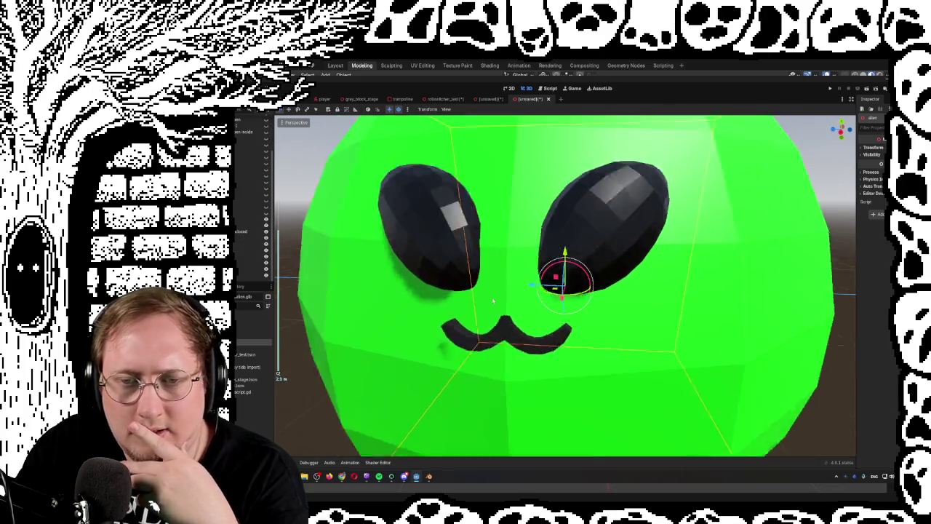
scroll(493, 300, up, 3)
mouse_move(638, 230)
mouse_down()
mouse_move(786, 261)
mouse_move(655, 255)
mouse_move(620, 236)
mouse_move(612, 205)
mouse_move(698, 254)
mouse_move(674, 279)
mouse_move(604, 280)
mouse_move(595, 271)
mouse_up()
scroll(624, 252, down, 5)
scroll(625, 251, down, 4)
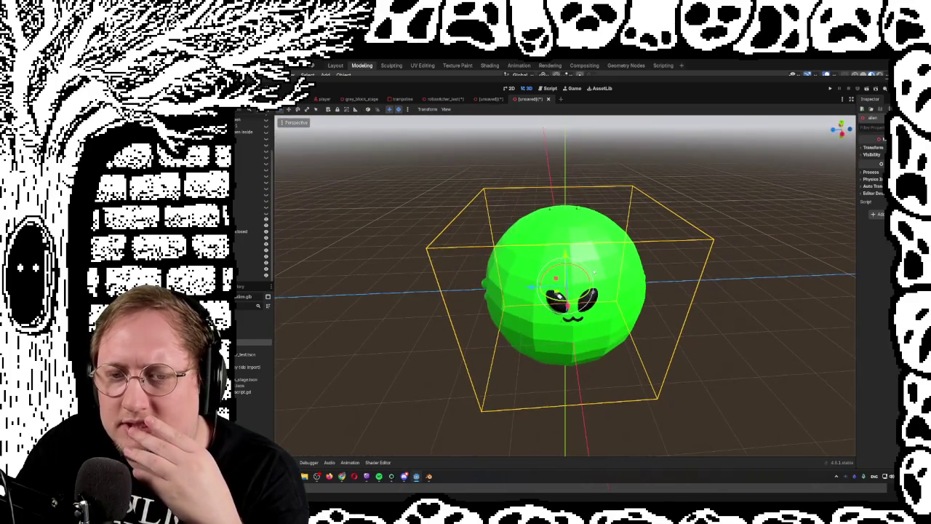
click(873, 147)
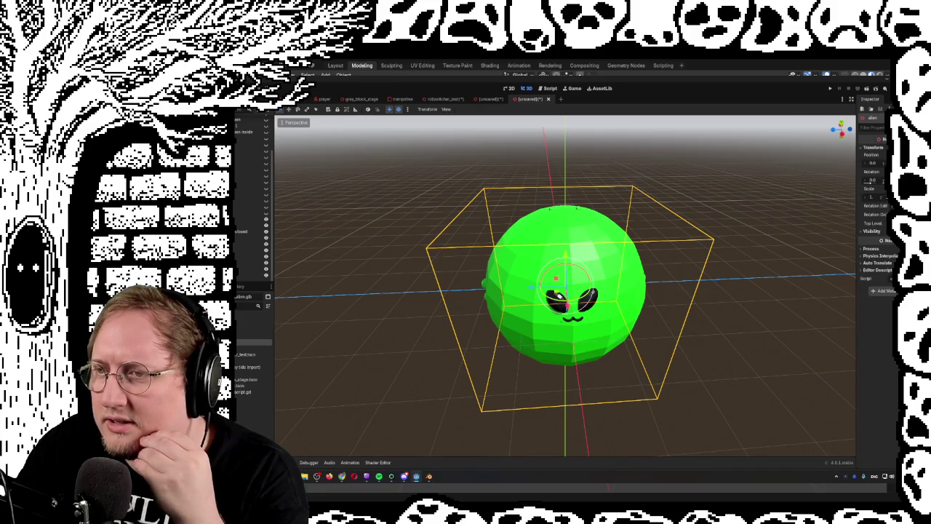
click(873, 147)
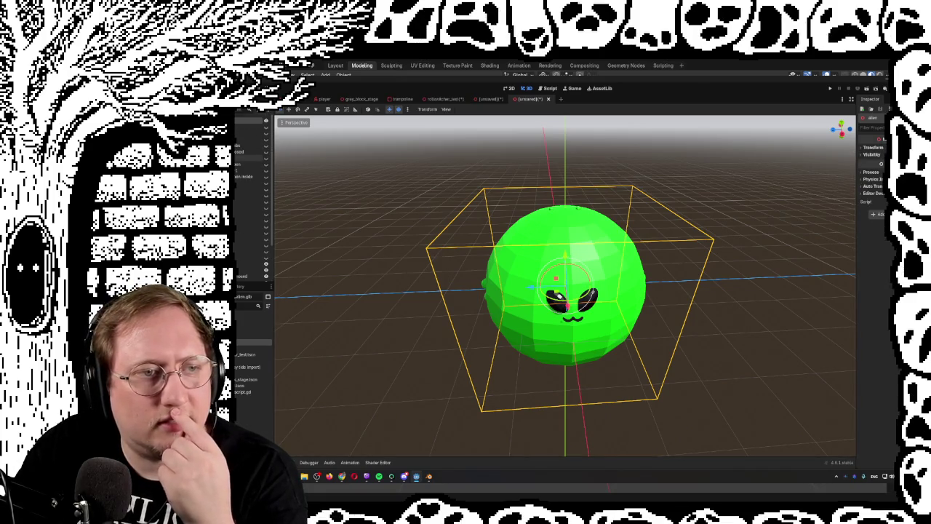
scroll(251, 218, down, 2)
Clear the body mesh's Surface Material Override so the ball shows green again.
click(251, 226)
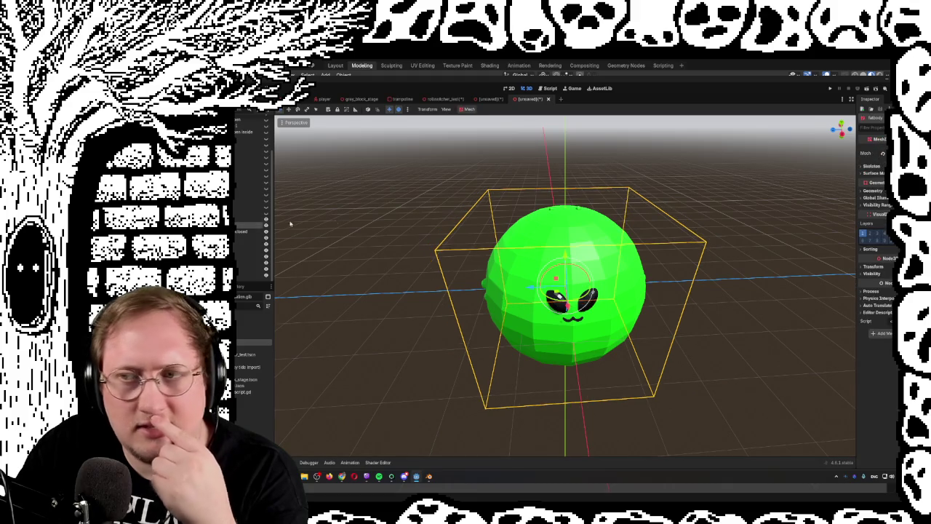
click(873, 152)
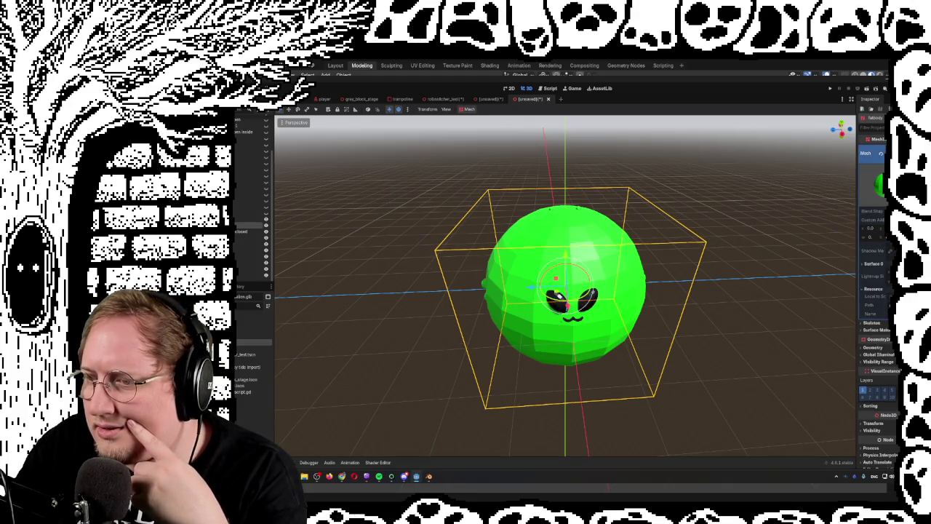
click(883, 332)
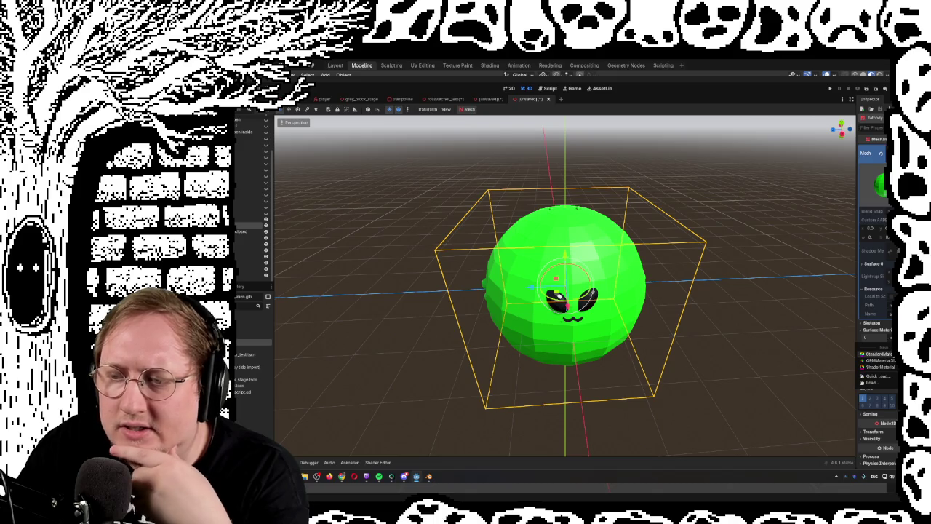
click(878, 353)
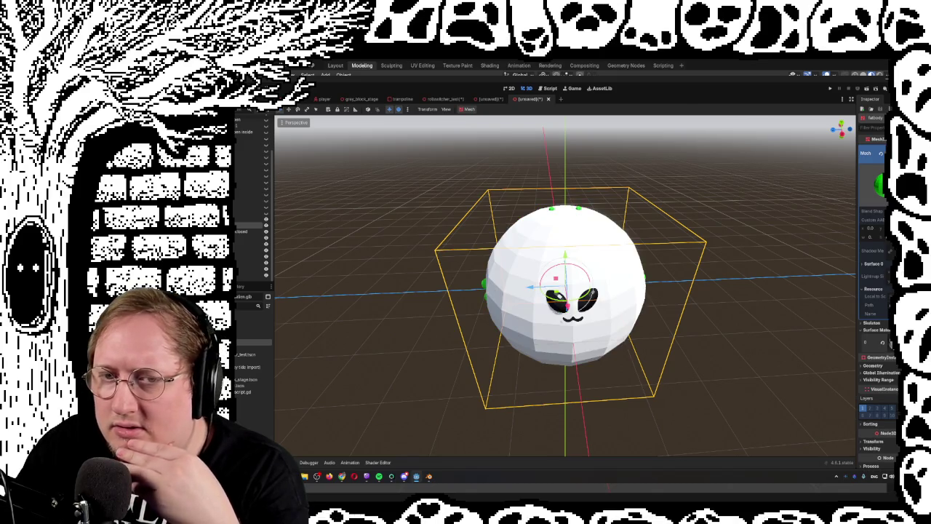
click(873, 342)
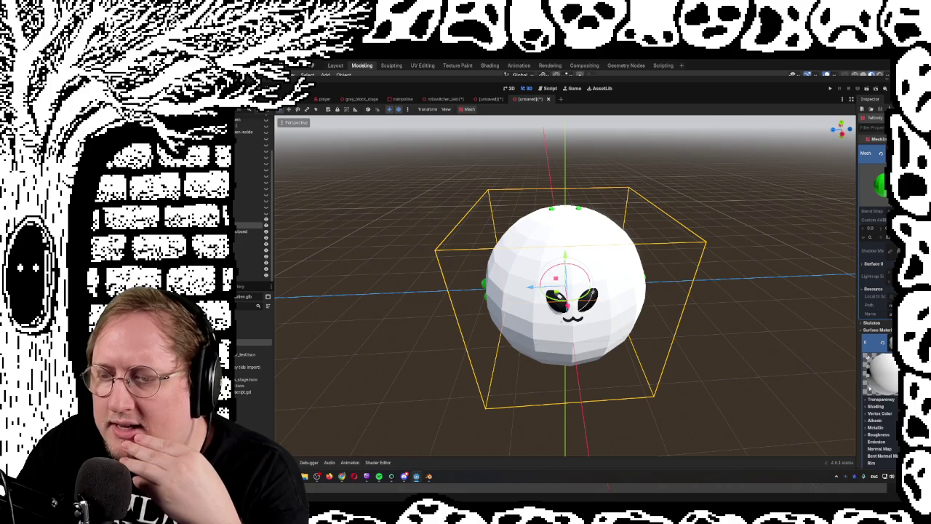
click(870, 399)
click(873, 399)
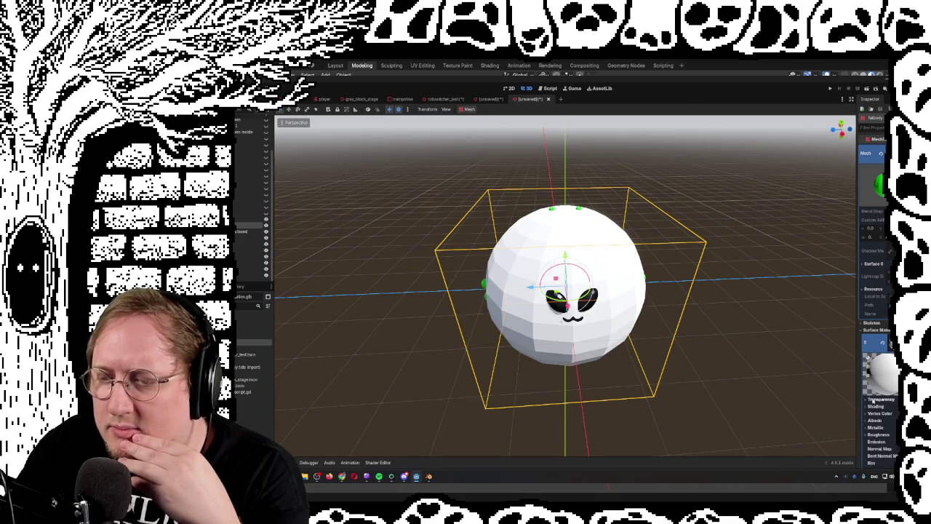
click(883, 342)
mouse_move(722, 320)
mouse_down()
mouse_move(699, 309)
mouse_move(719, 291)
mouse_move(649, 291)
mouse_up()
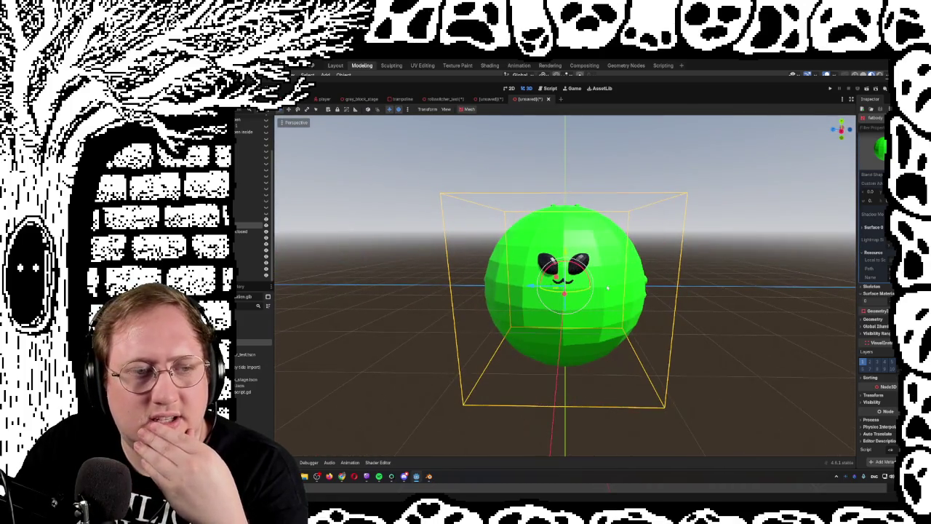
scroll(251, 196, up, 3)
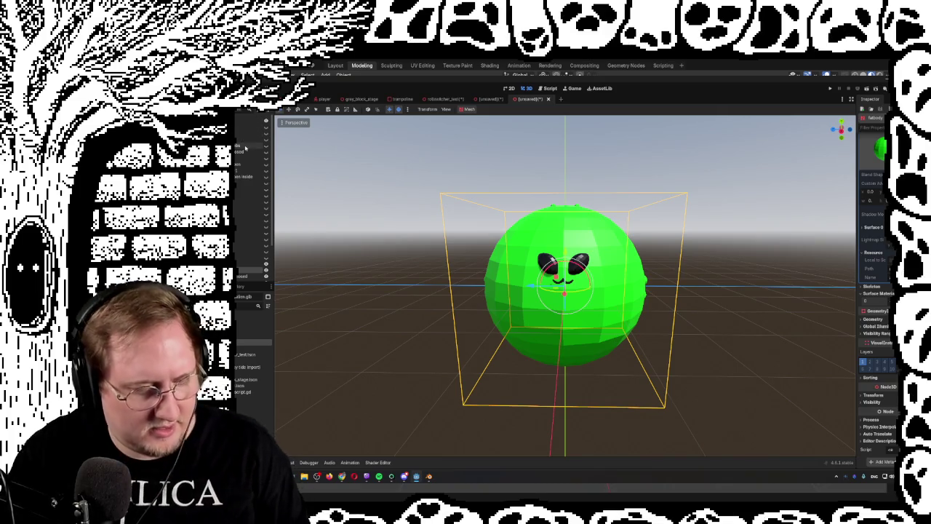
Save the scene as editablealien.tscn, then start closing the unsaved inherited alien tab.
key(ctrl+s)
text(dalien.tscn)
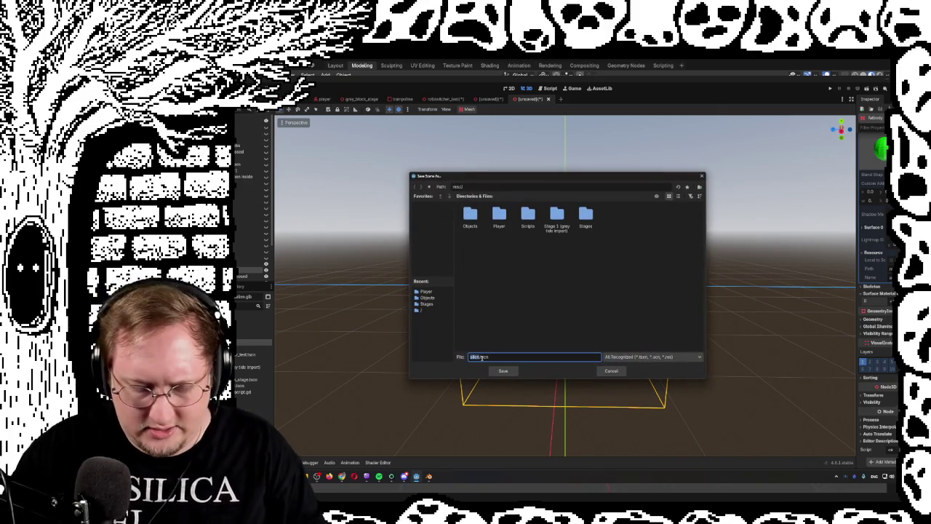
text(ead)
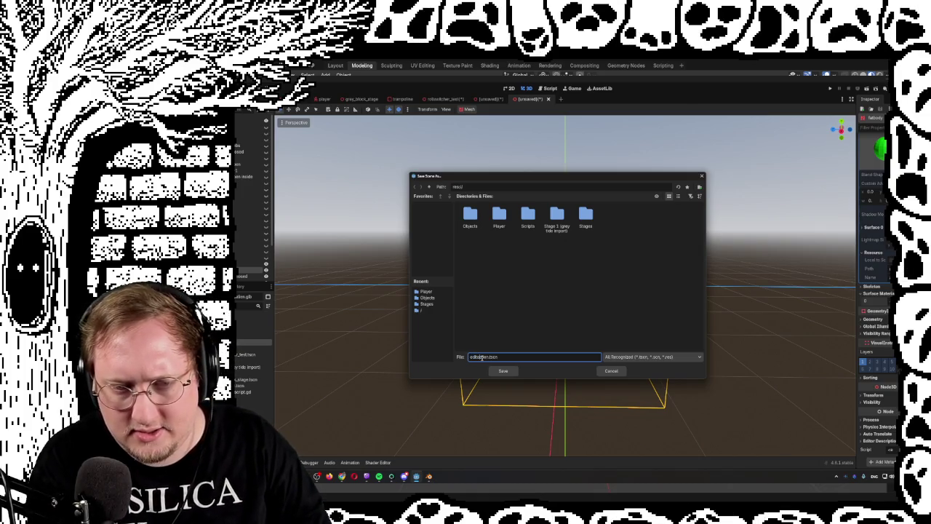
key(Return)
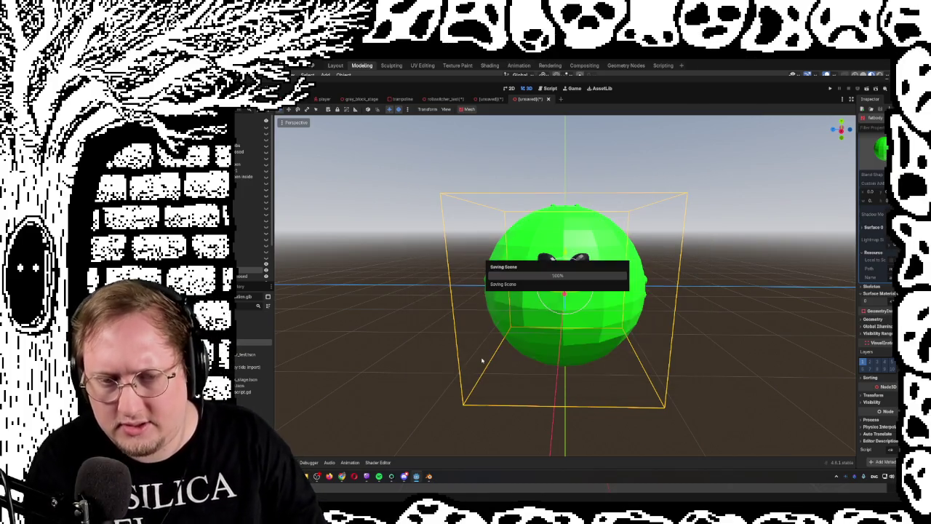
click(491, 99)
click(509, 99)
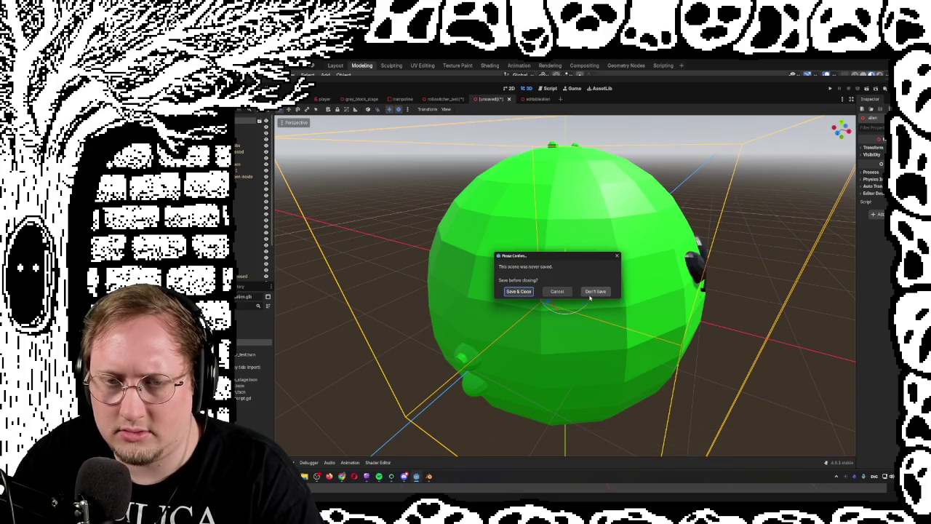
Discard the unsaved alien scene and delete the old alien from the rollswitcher level.
click(589, 297)
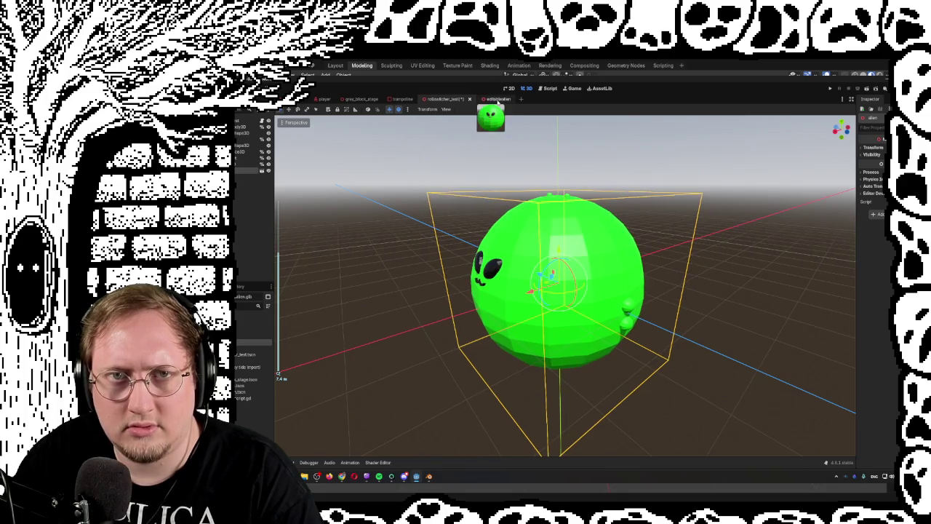
click(495, 99)
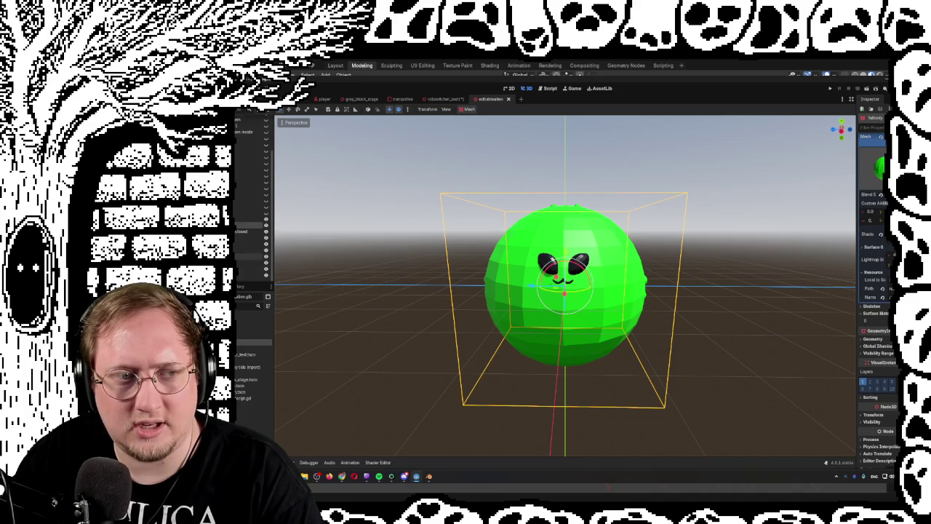
click(441, 99)
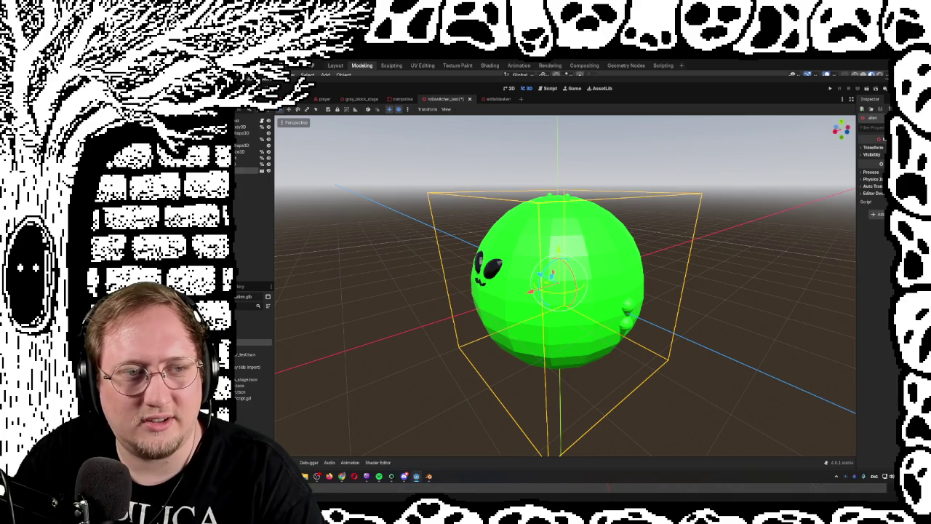
key(Delete)
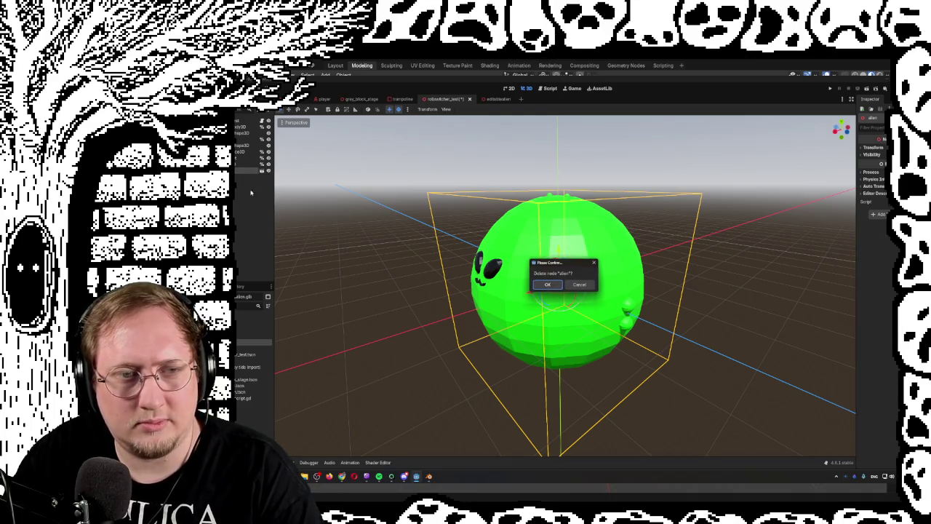
click(546, 286)
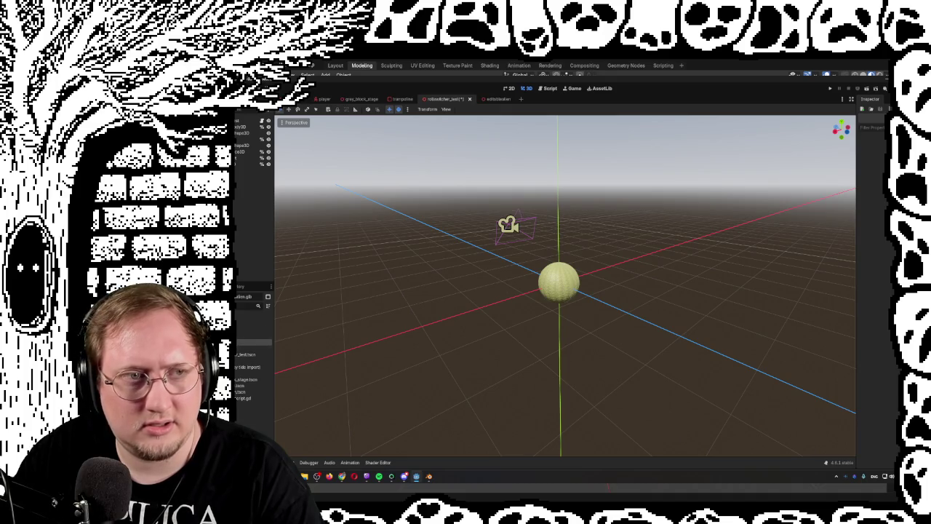
Add the editablealien scene into the level and centre the view on it.
key(ctrl+shift+o)
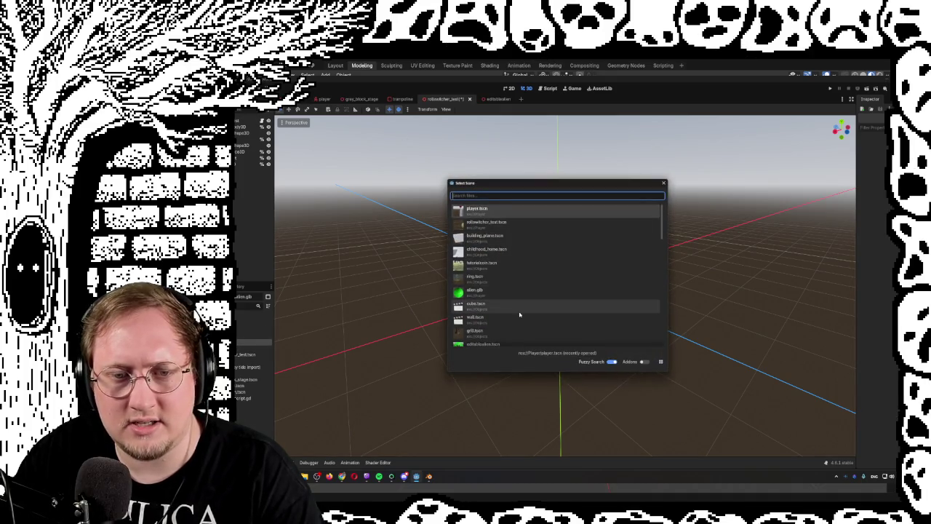
scroll(500, 295, down, 3)
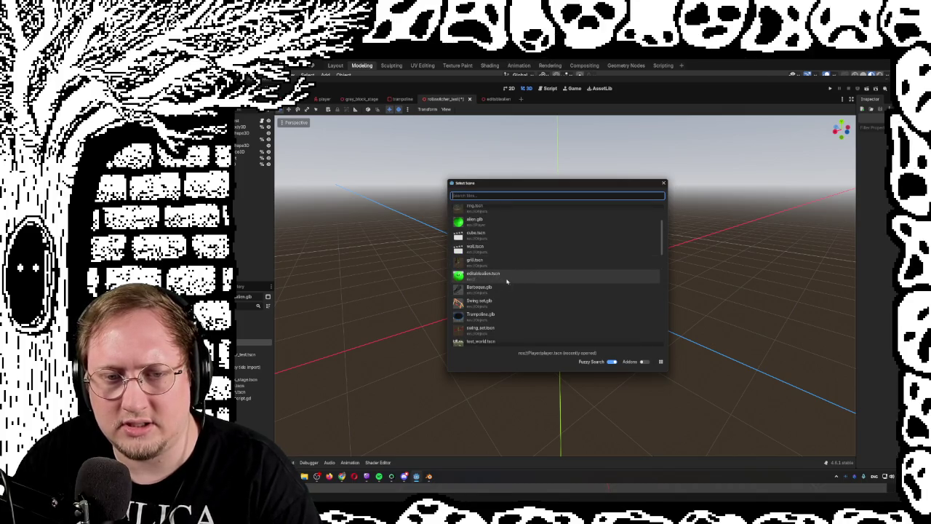
double_click(492, 278)
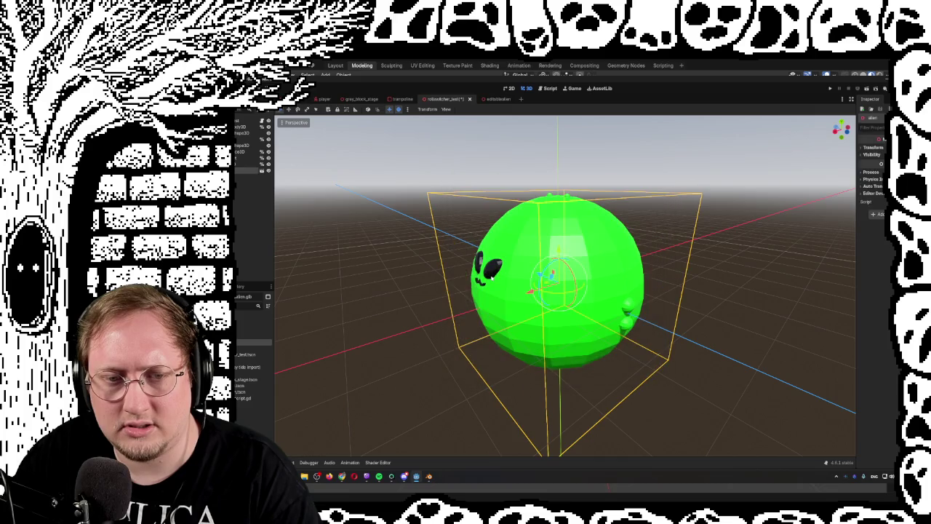
mouse_move(327, 218)
mouse_down()
mouse_move(429, 249)
mouse_move(463, 225)
mouse_move(433, 227)
mouse_move(509, 247)
mouse_up()
scroll(543, 251, up, 8)
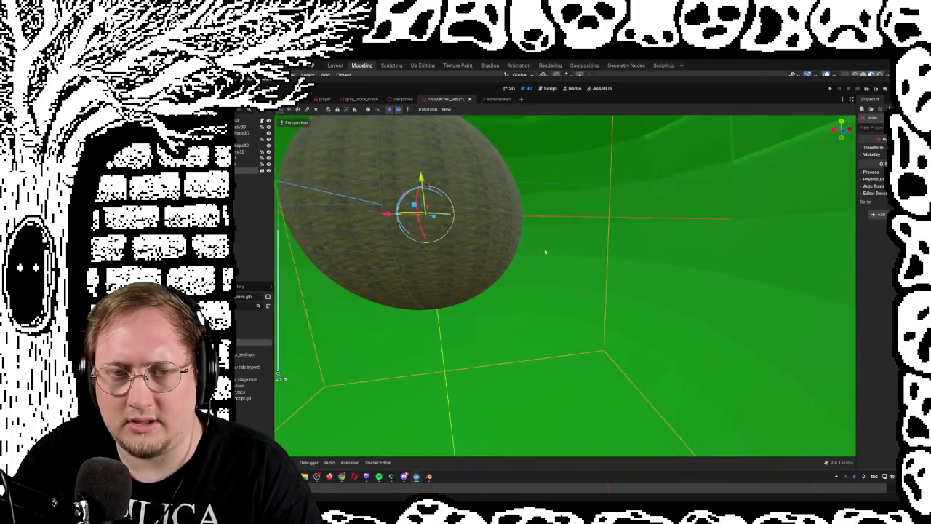
key(f)
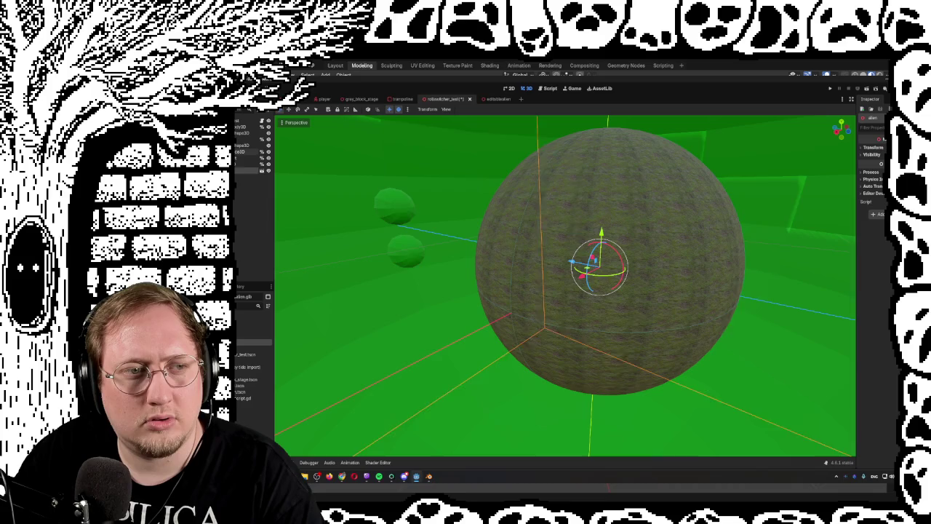
Select among the alien and sphere mesh nodes, cancelling a first delete of the mesh.
click(244, 151)
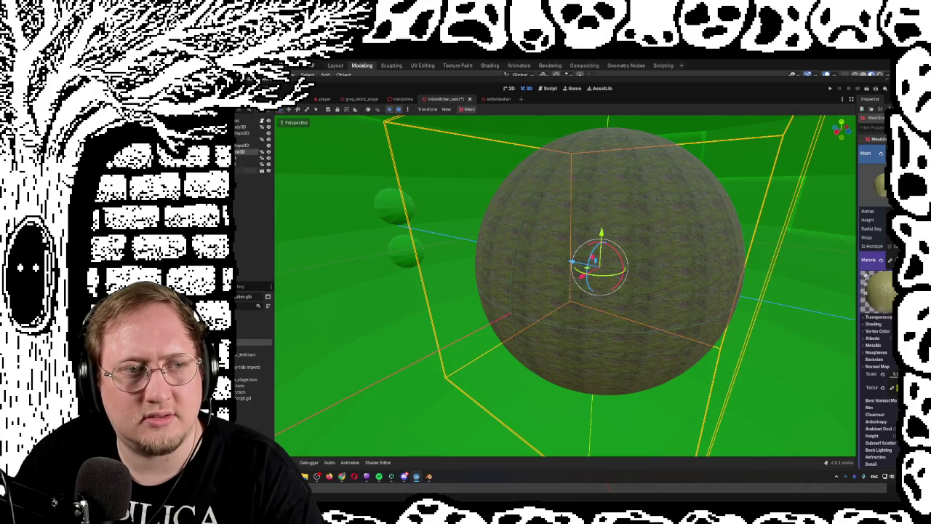
click(245, 165)
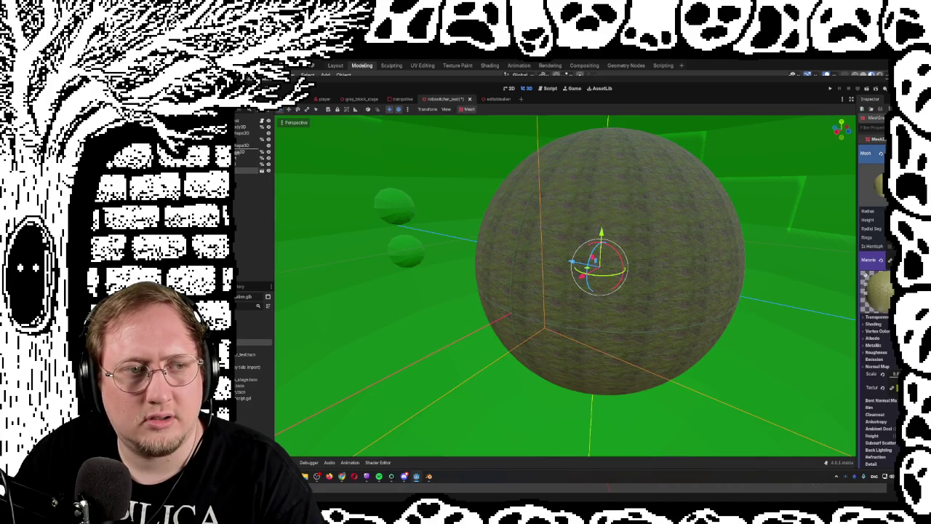
click(244, 157)
click(244, 157)
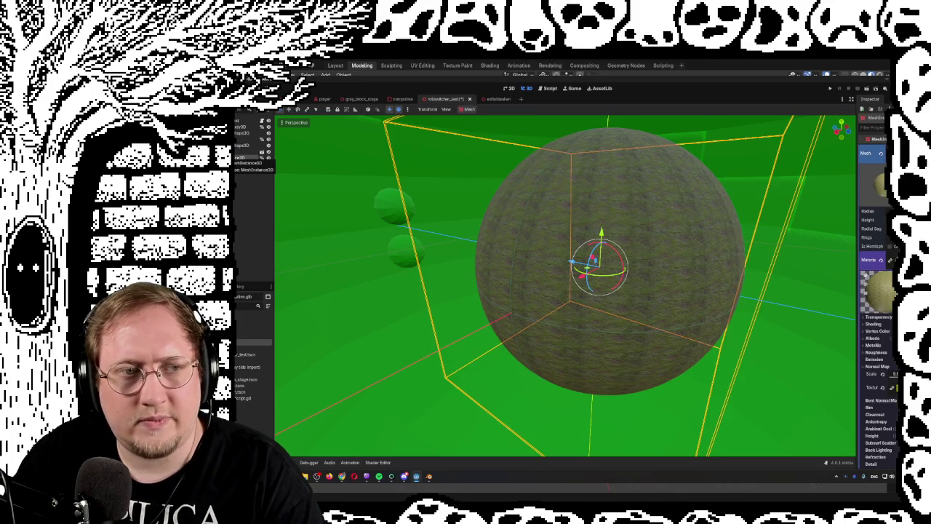
key(Delete)
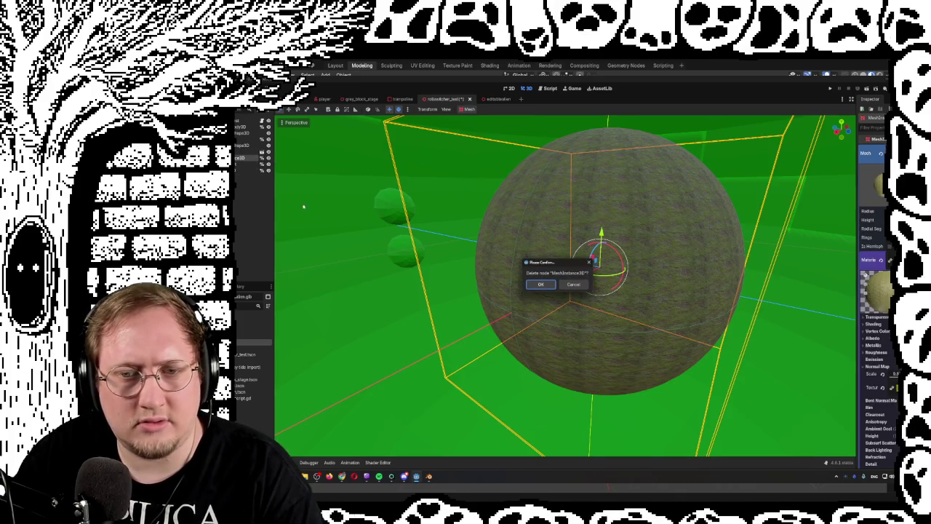
click(571, 284)
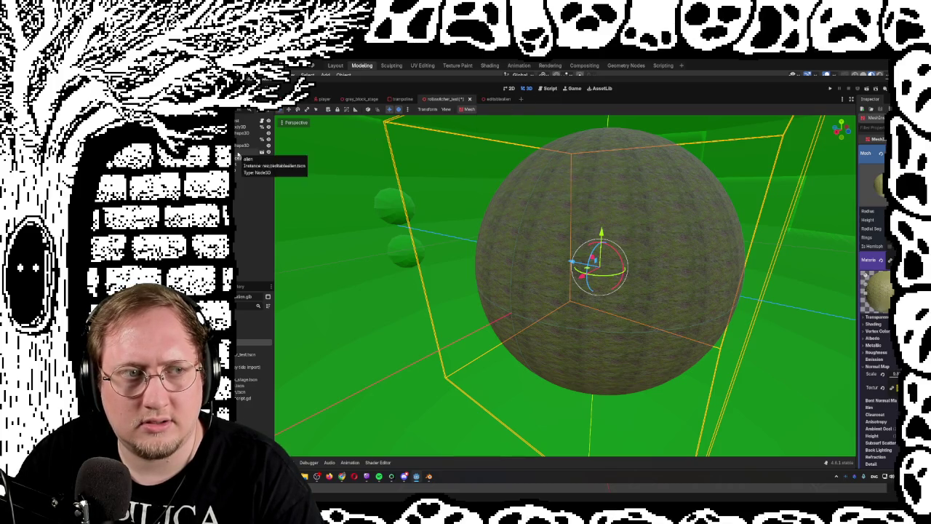
click(238, 152)
click(243, 160)
click(238, 152)
click(243, 160)
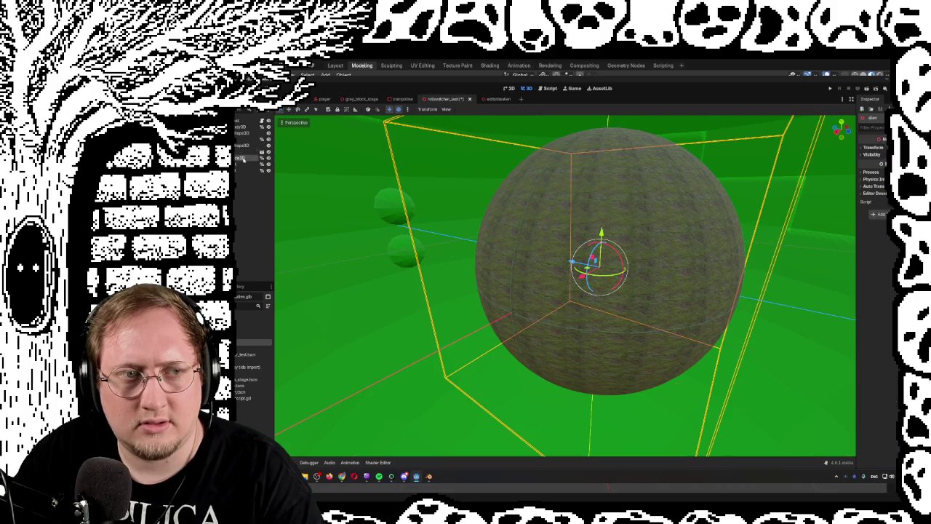
Select the textured sphere mesh node and delete it.
click(241, 152)
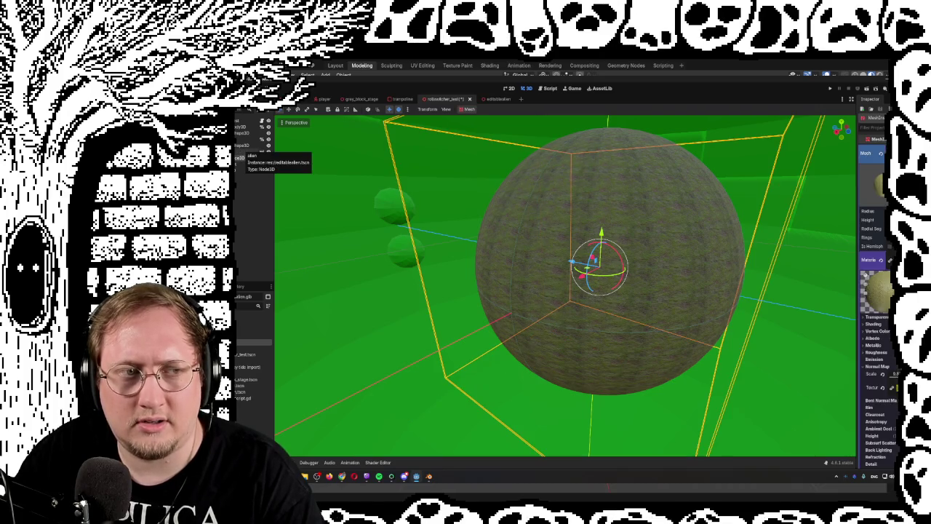
click(238, 157)
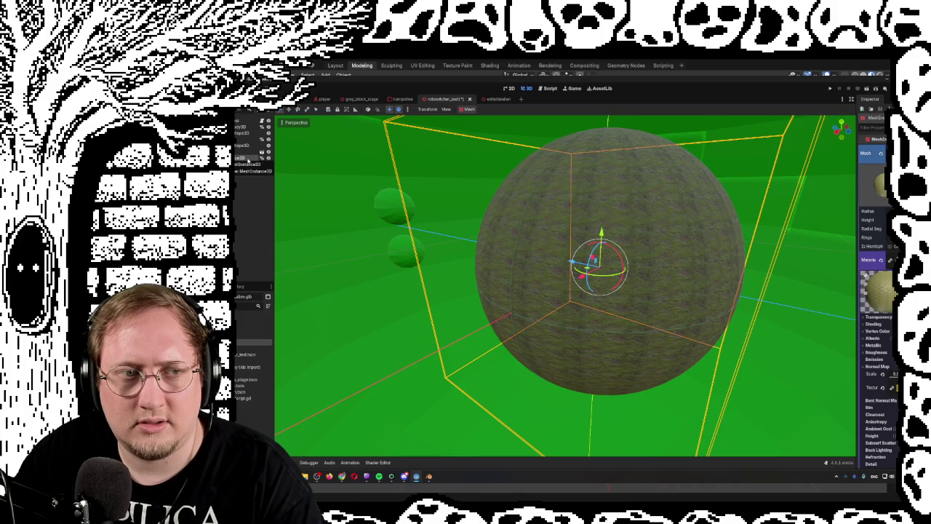
click(247, 159)
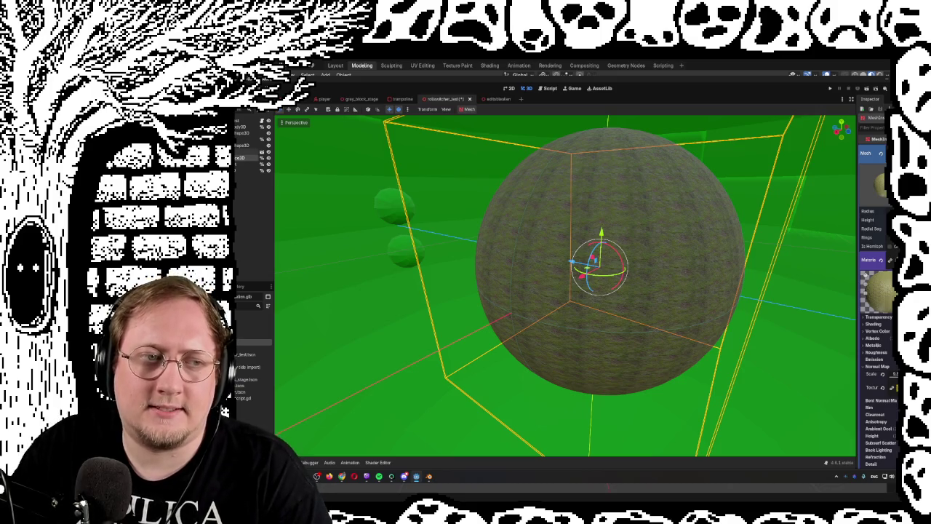
click(244, 153)
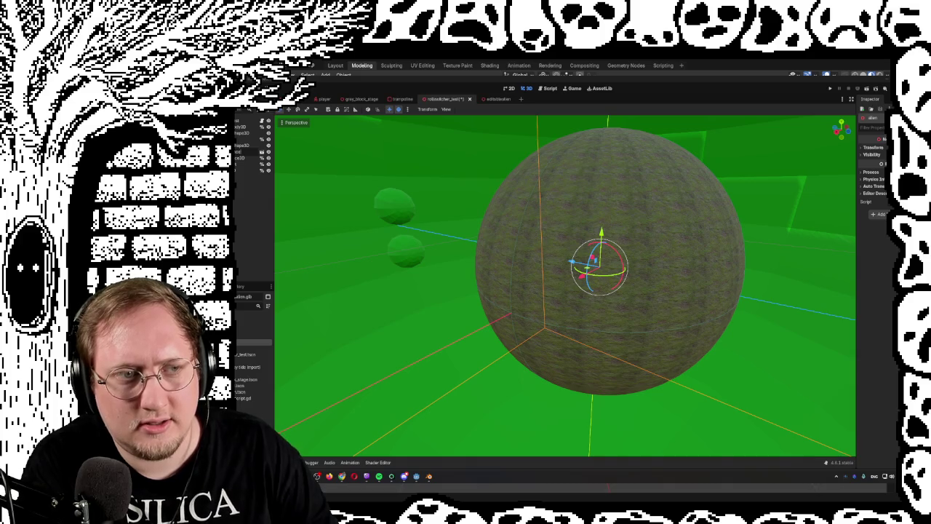
click(241, 152)
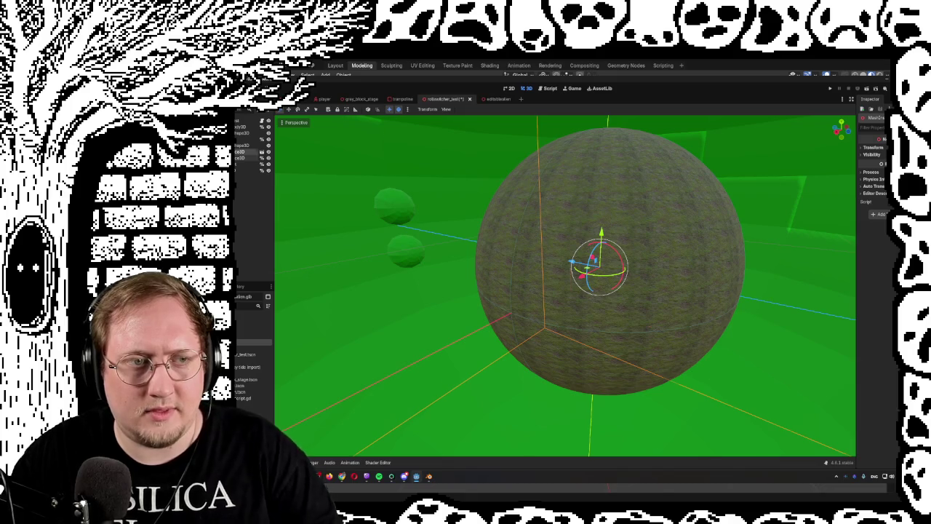
click(518, 255)
key(Delete)
click(540, 284)
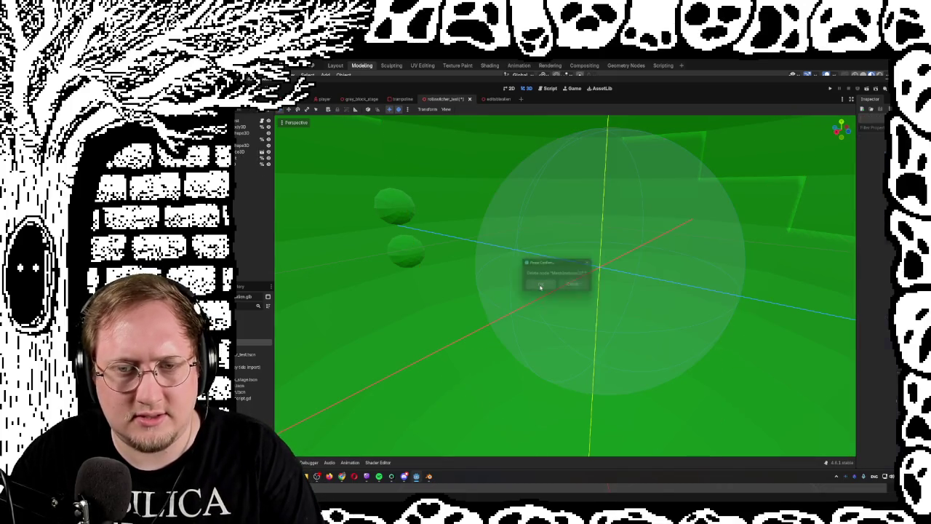
Set the remaining ball node to Access as Unique Name.
click(598, 268)
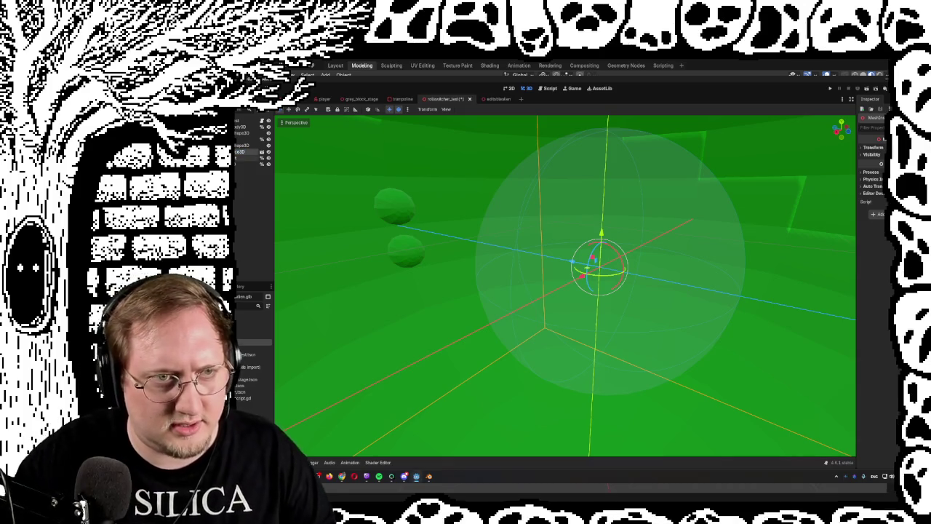
right_click(245, 153)
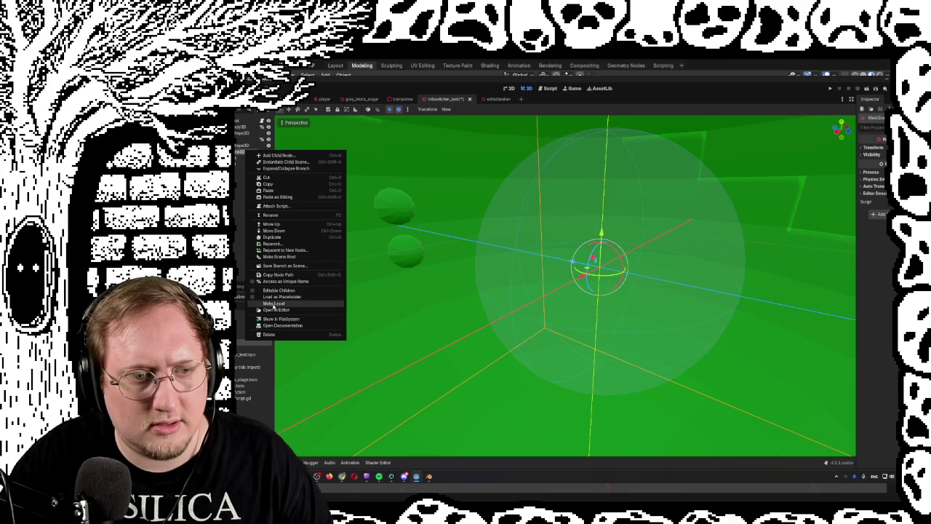
click(253, 281)
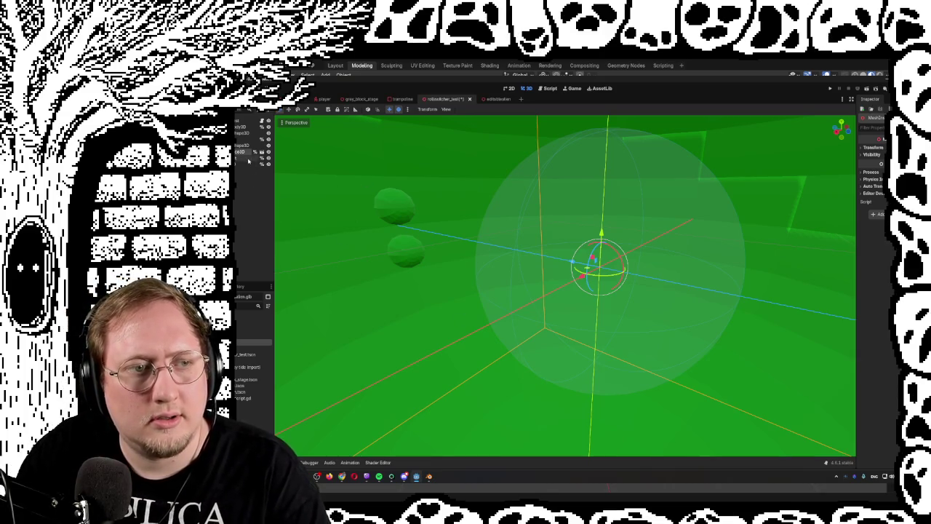
click(237, 135)
Expand the CollisionShape3D's Shape resource to check its Radius, then save the scene.
scroll(539, 297, up, 5)
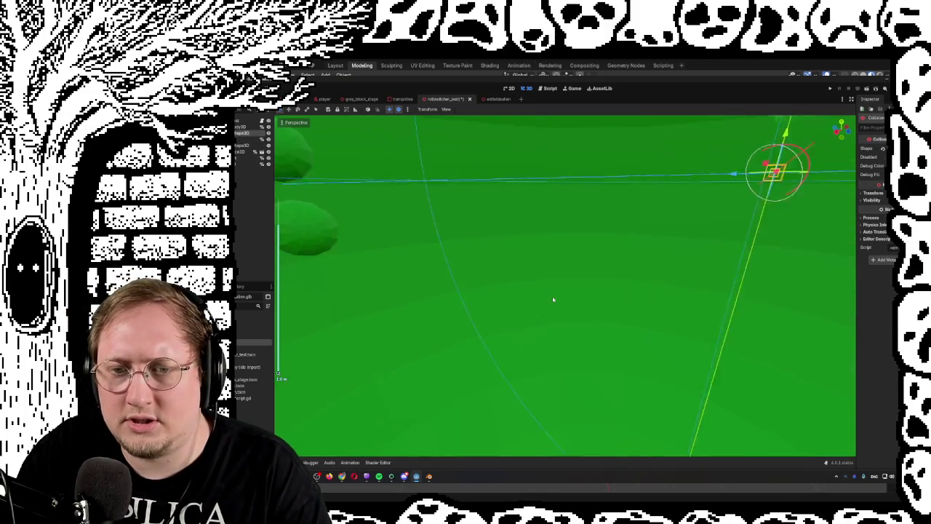
scroll(553, 301, down, 6)
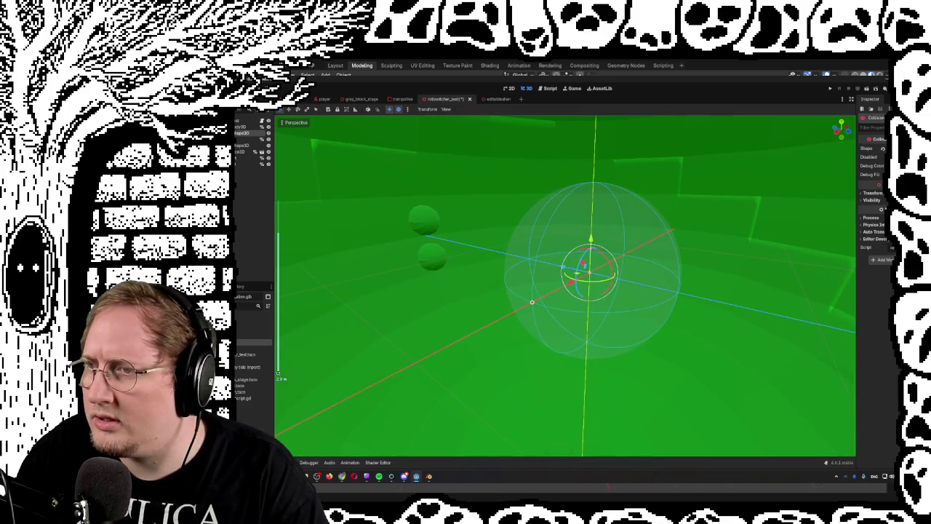
click(869, 148)
scroll(565, 286, down, 3)
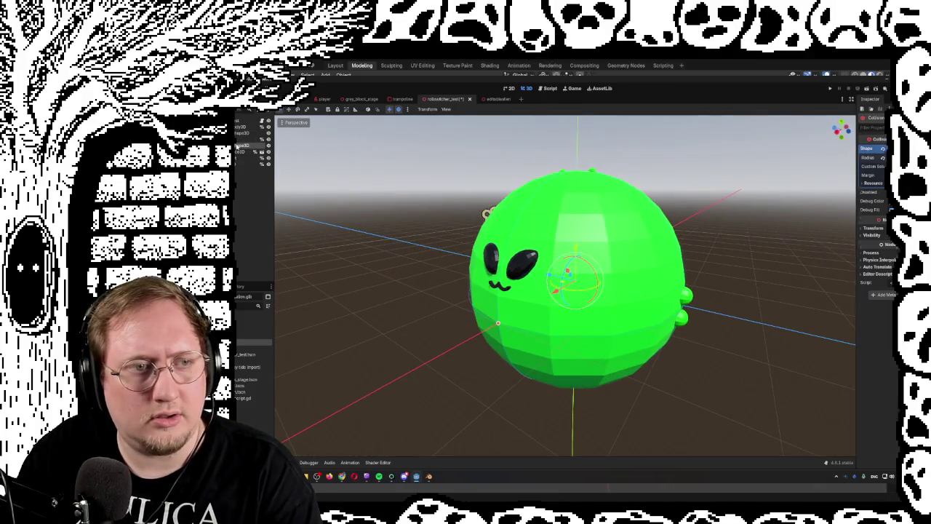
click(869, 148)
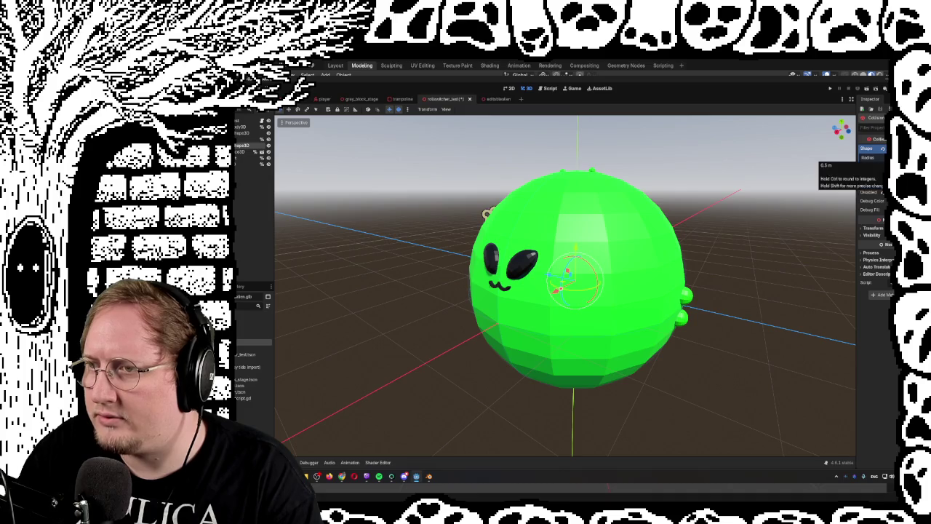
click(869, 148)
scroll(774, 267, up, 5)
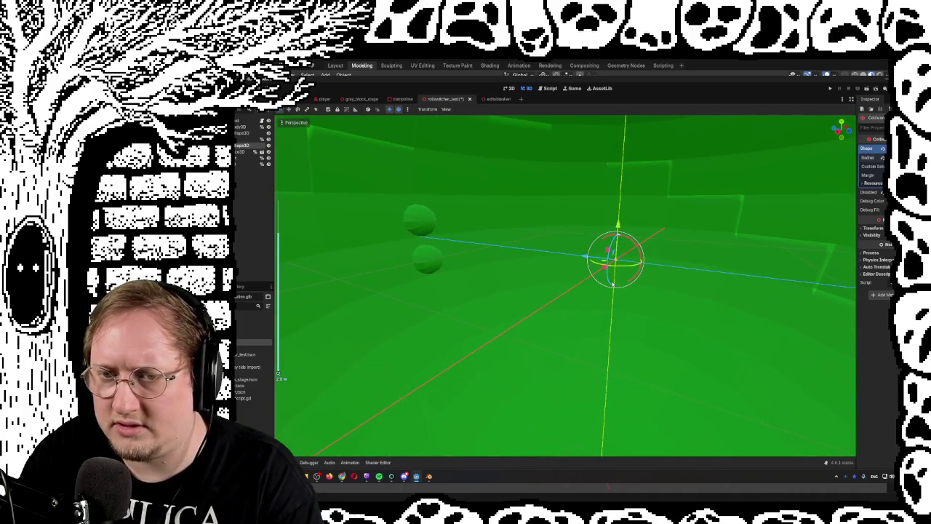
scroll(697, 281, down, 5)
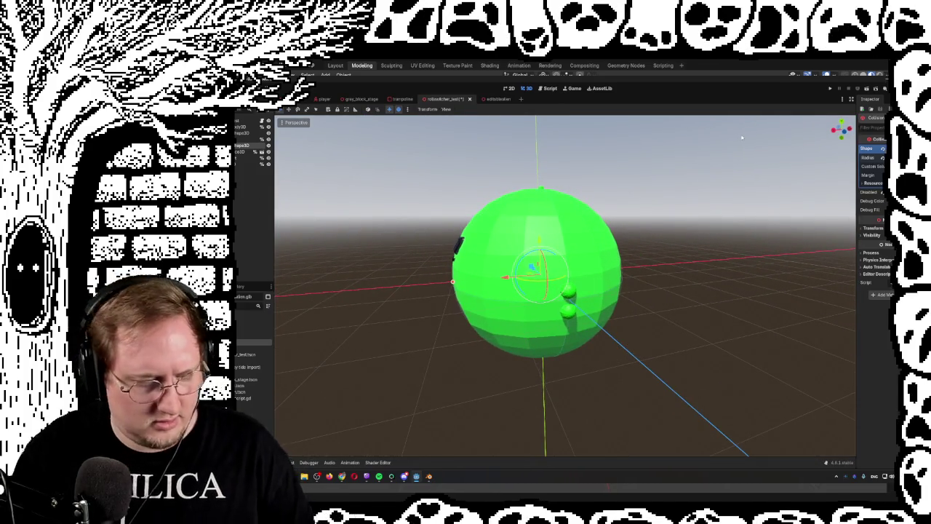
key(ctrl+s)
Switch to the forest test level and fly the view with W, E and A to frame the ball.
key(ctrl+Tab)
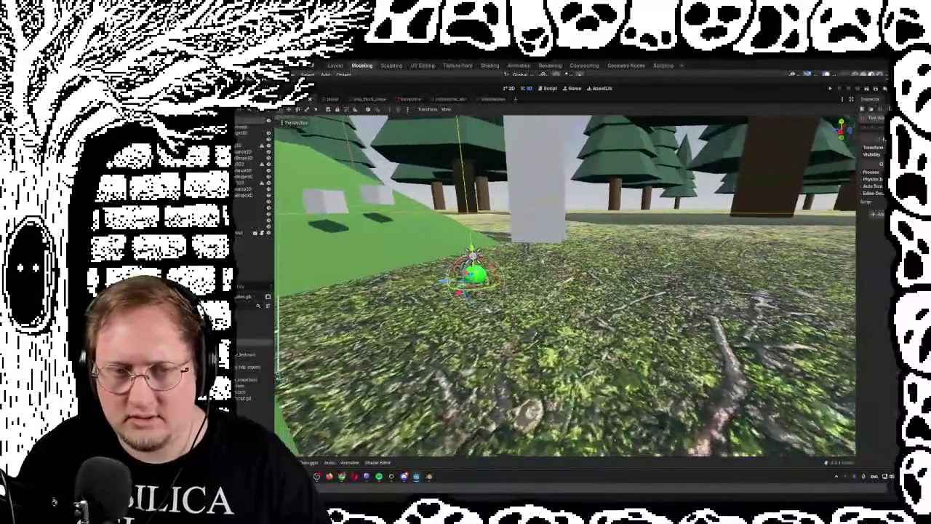
key(w)
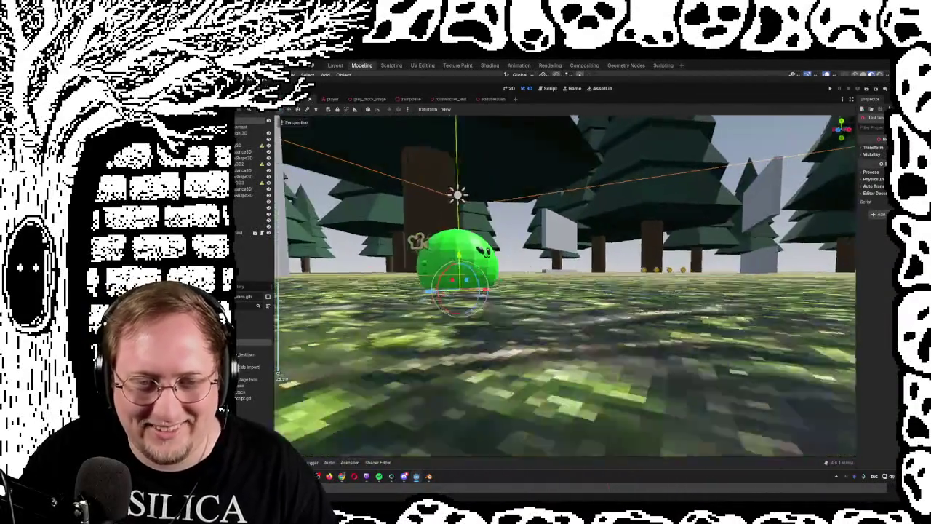
key(e)
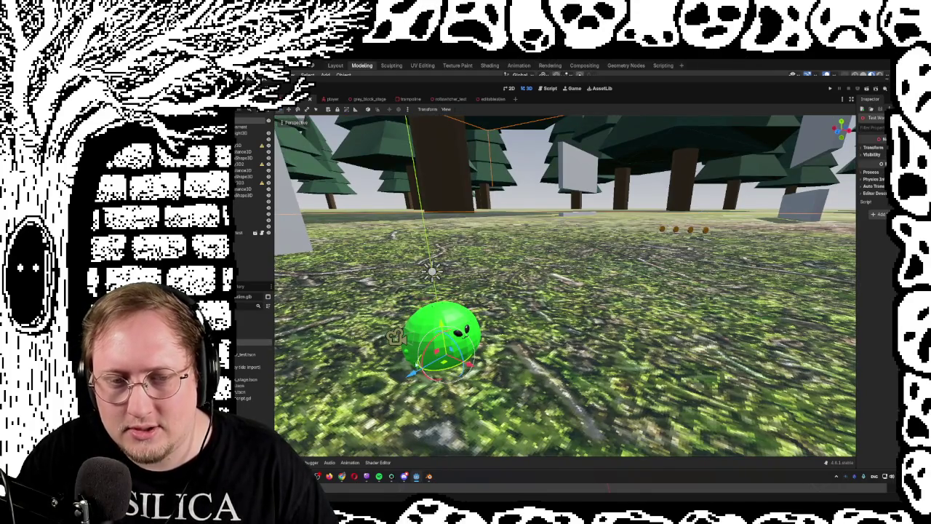
key(a)
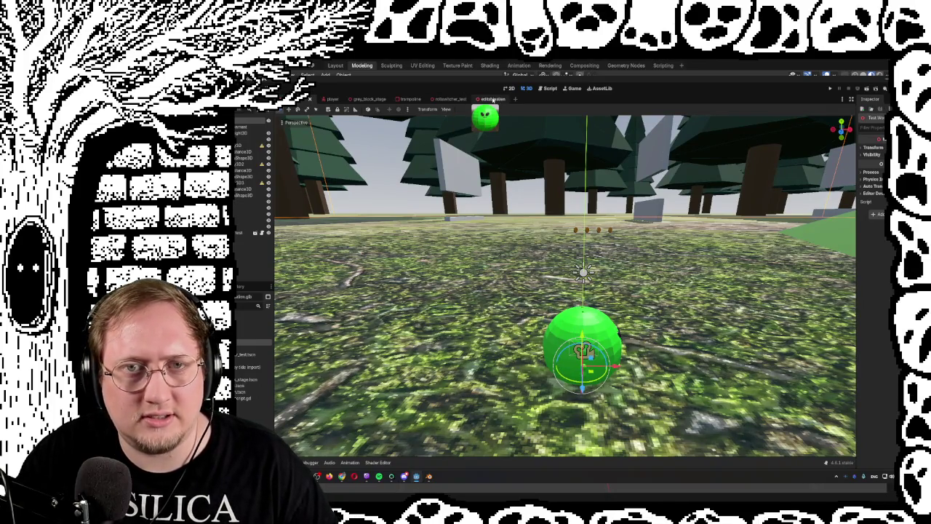
In the editablealien scene, select the alien root and try rotating it about 72 degrees.
click(494, 100)
drag(661, 334, 663, 399)
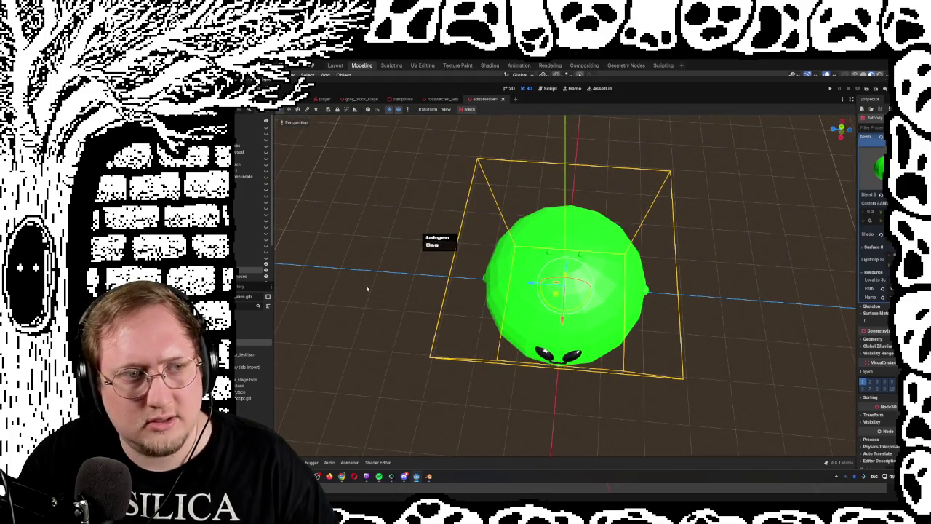
mouse_move(442, 100)
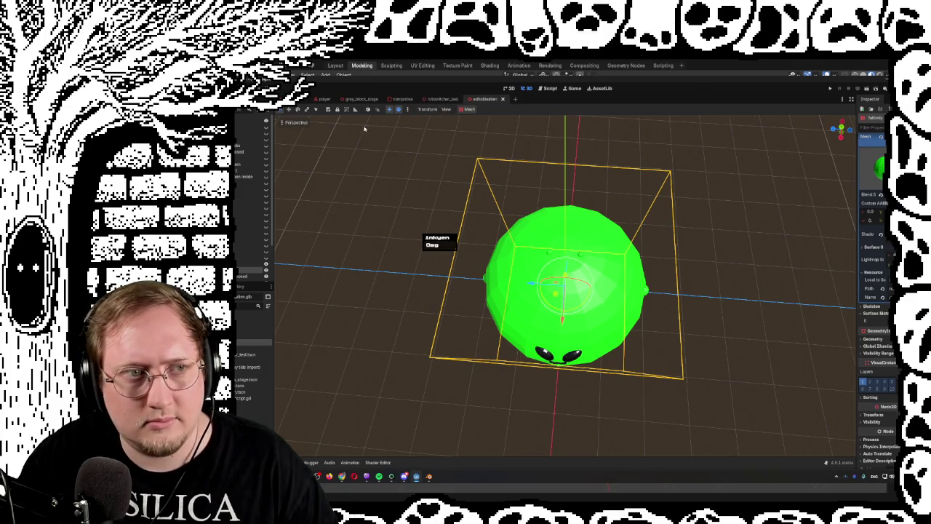
click(254, 153)
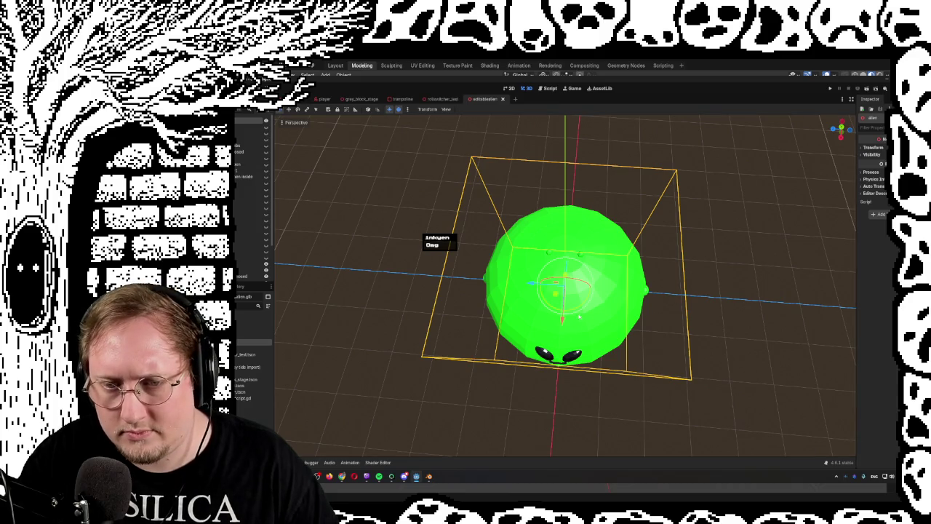
mouse_move(580, 317)
mouse_down()
mouse_move(539, 313)
mouse_move(662, 321)
mouse_move(721, 272)
mouse_up()
key(ctrl+z)
key(ctrl+shift+z)
key(ctrl+z)
Turn the alien roughly 180 degrees with the rotate gizmo and check its face.
mouse_move(686, 301)
mouse_down()
mouse_move(744, 308)
mouse_move(557, 304)
mouse_up()
mouse_move(633, 327)
mouse_down()
mouse_move(669, 323)
mouse_move(668, 355)
mouse_up()
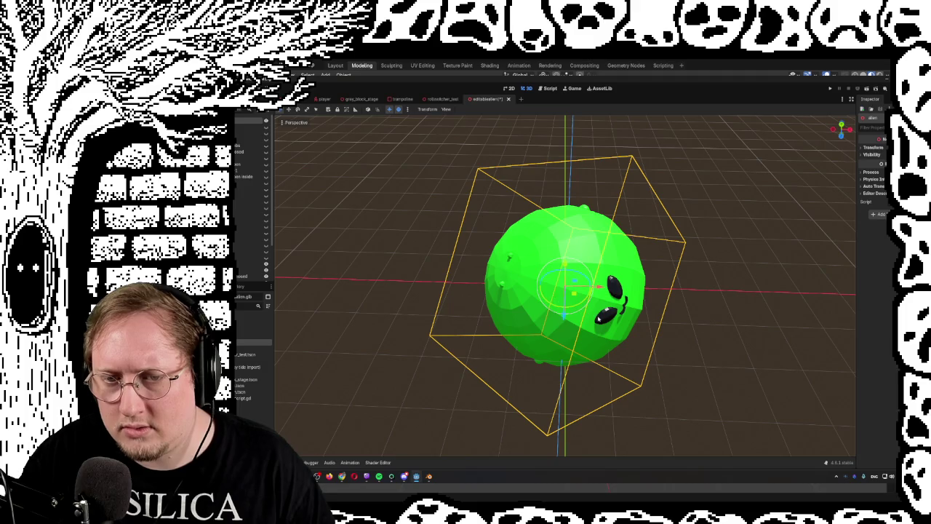
mouse_move(573, 305)
mouse_down()
mouse_move(604, 291)
mouse_move(600, 243)
mouse_move(578, 214)
mouse_move(541, 203)
mouse_up()
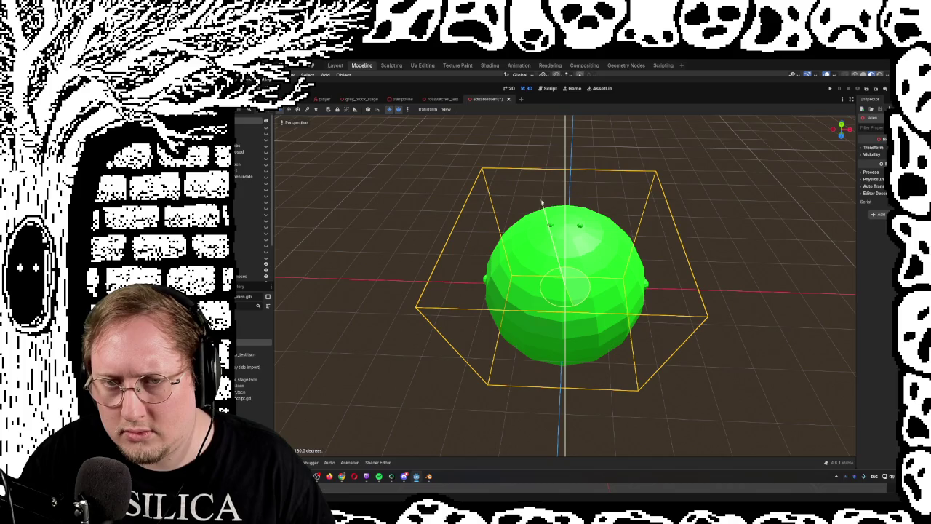
mouse_move(613, 214)
mouse_down()
mouse_move(655, 182)
mouse_move(583, 169)
mouse_up()
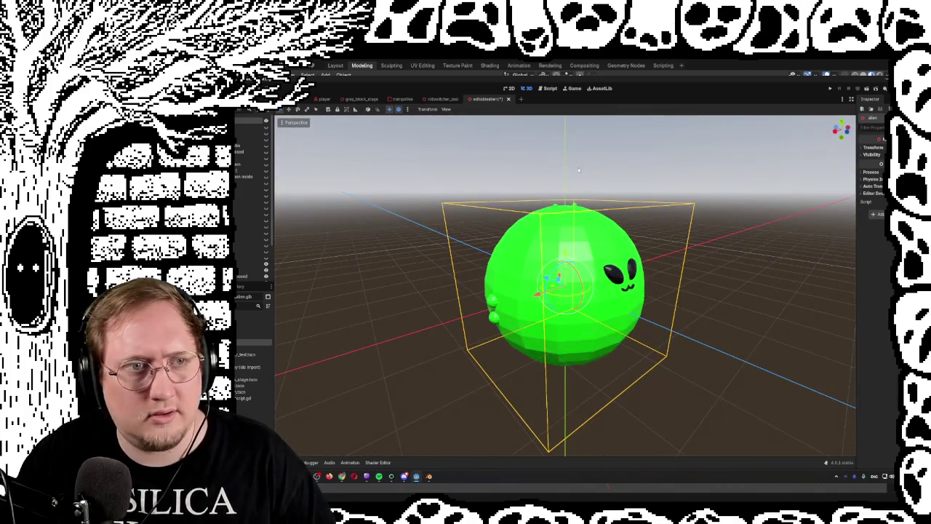
click(357, 232)
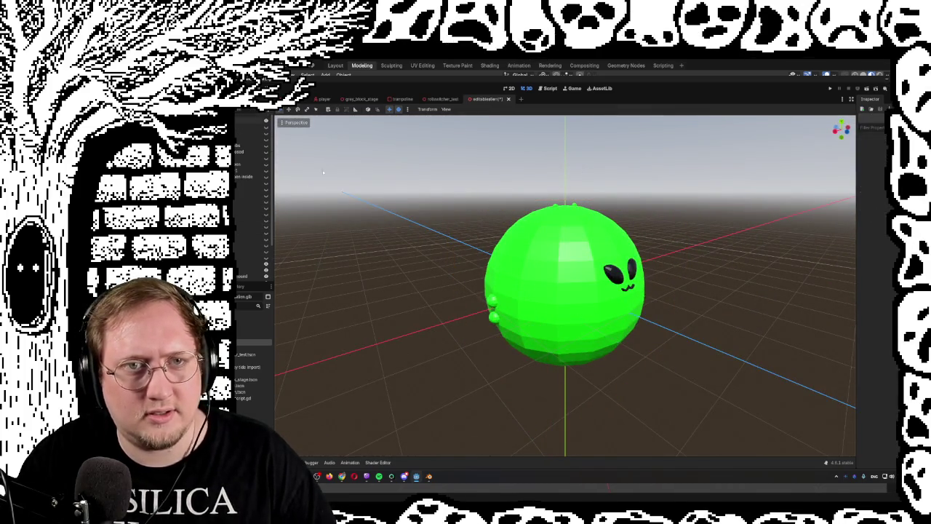
Save the rotated editablealien scene and return to the forest level tab.
key(ctrl+s)
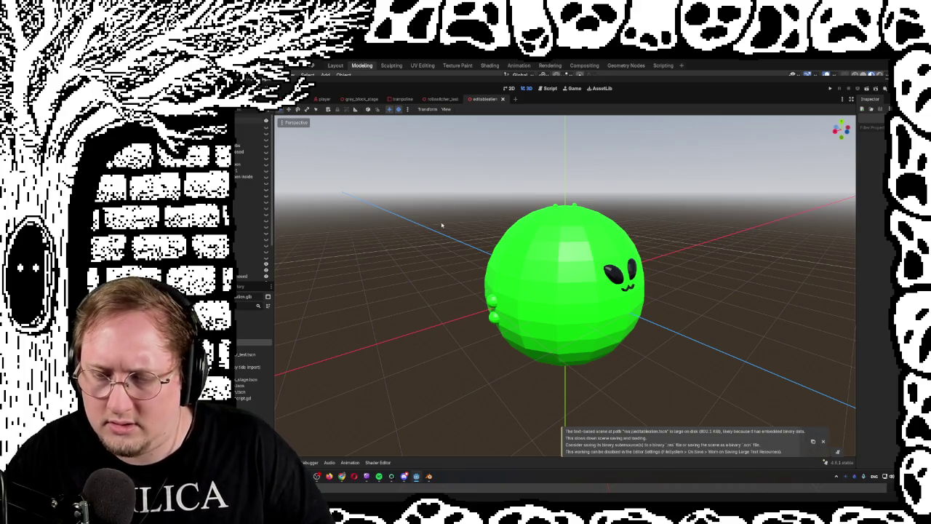
click(291, 99)
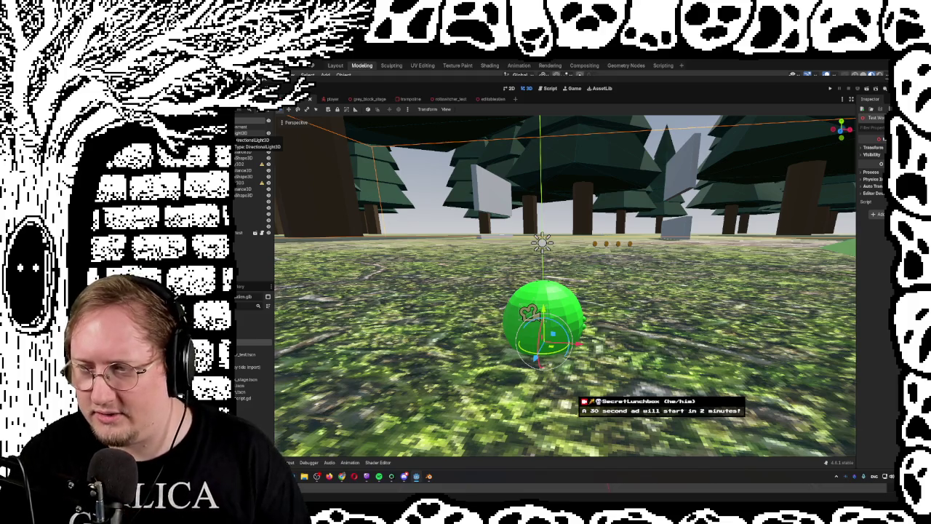
Frame the green ball in the forest level and run it with F5, hitting a type error on line 13.
mouse_move(568, 291)
mouse_down()
mouse_move(713, 269)
mouse_move(626, 284)
mouse_move(611, 299)
mouse_up()
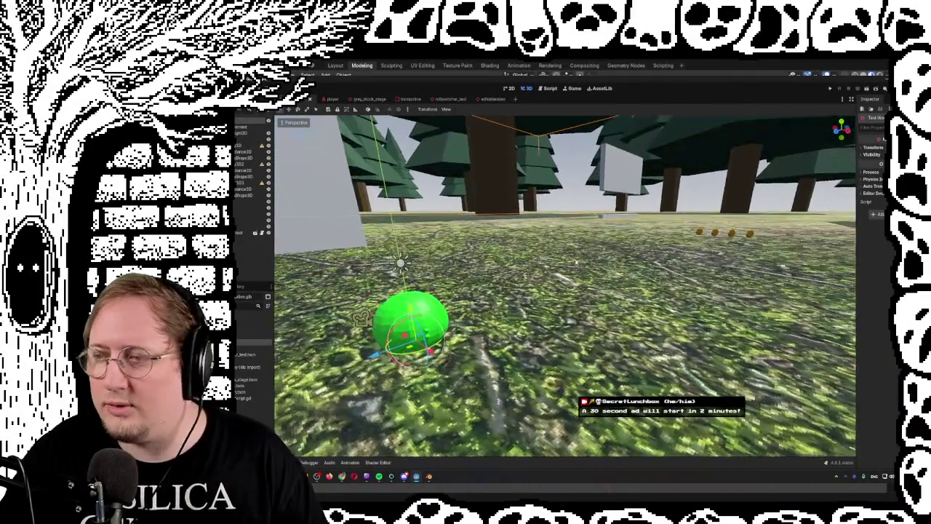
drag(575, 264, 585, 260)
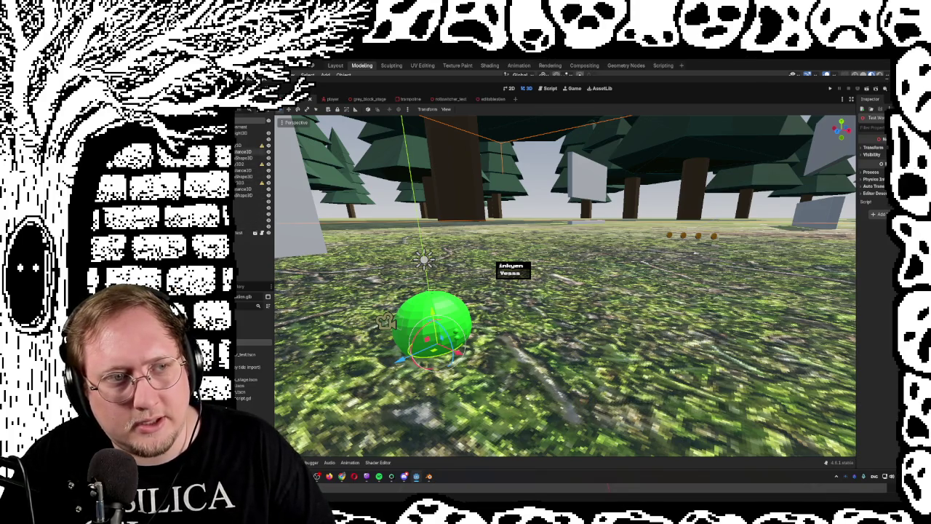
click(419, 303)
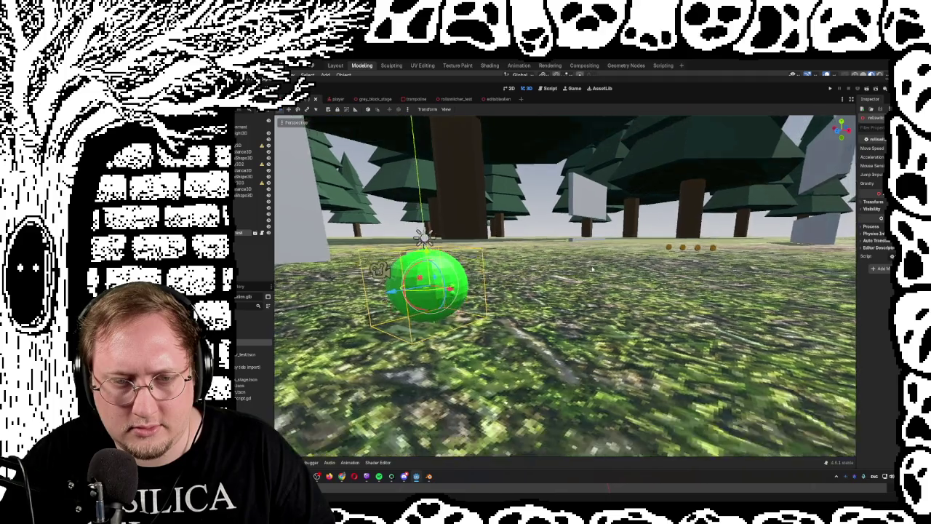
key(f)
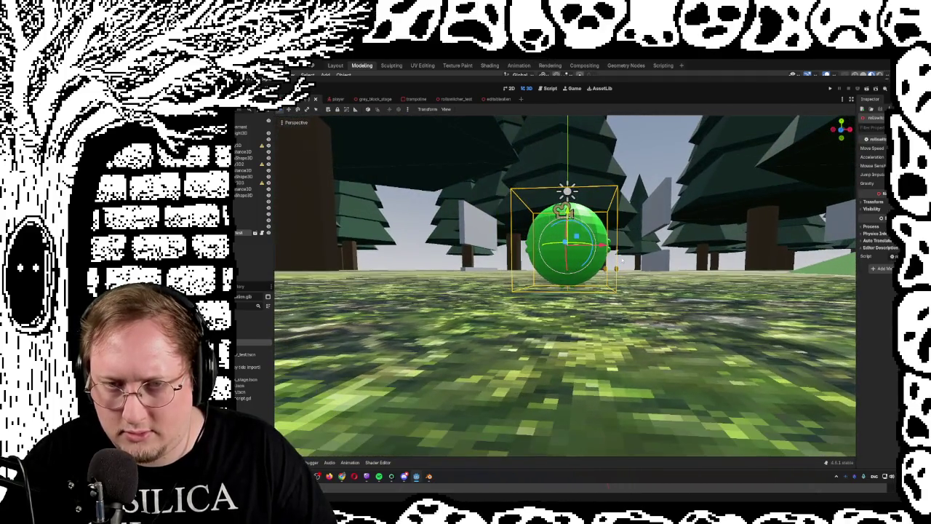
scroll(622, 260, up, 5)
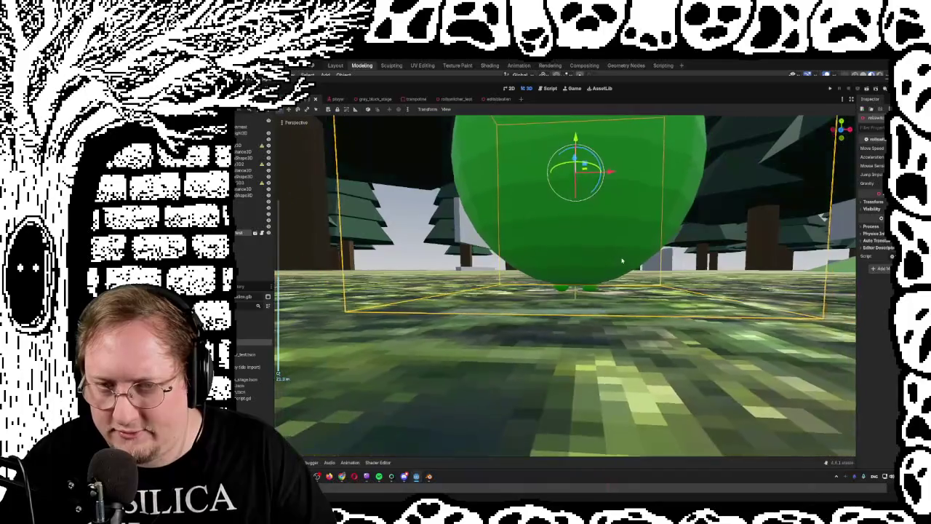
scroll(622, 259, down, 5)
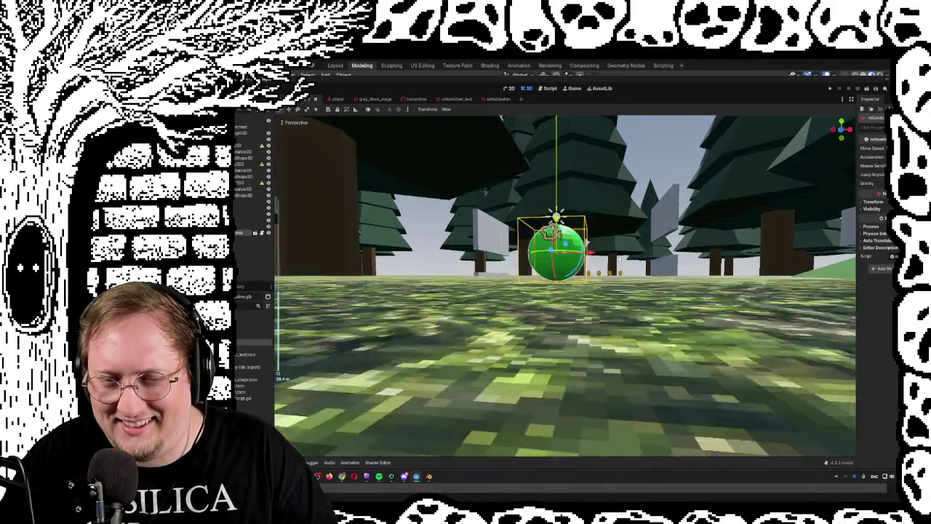
drag(619, 258, 758, 198)
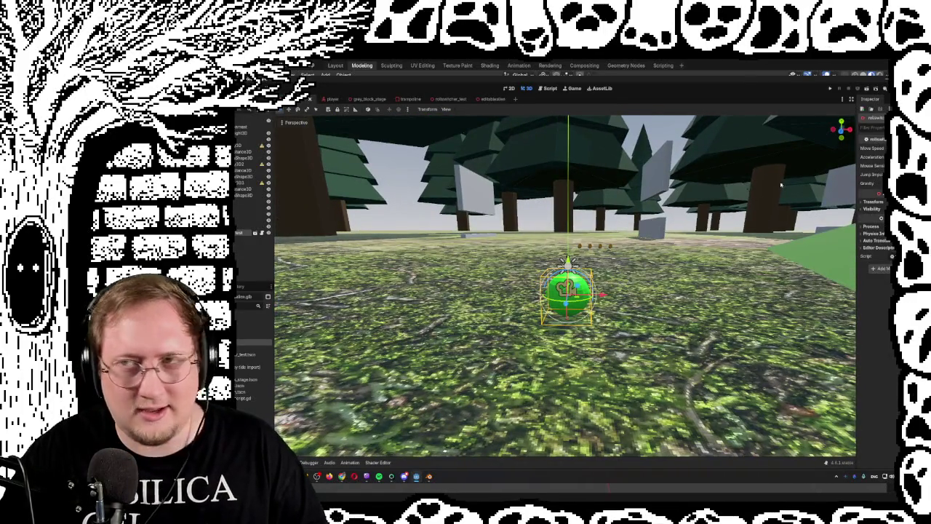
key(F5)
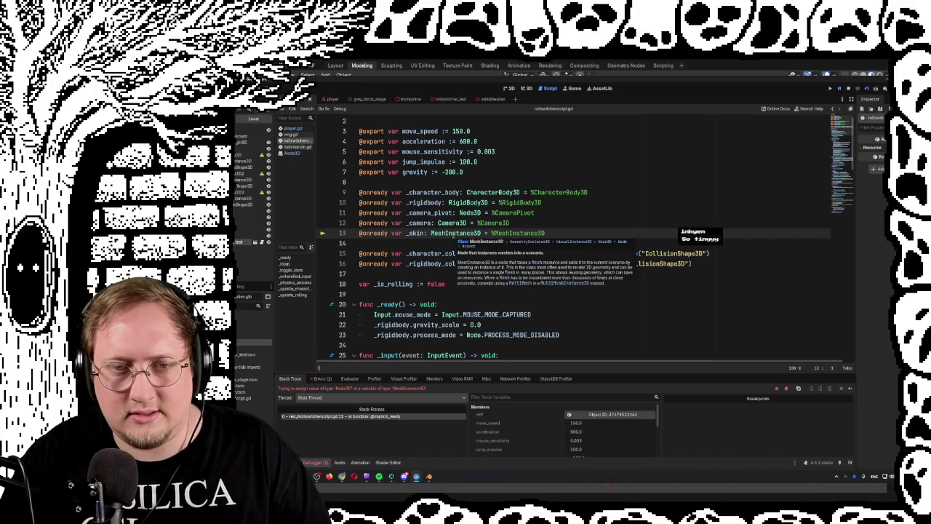
Retype _skin from MeshInstance3D to Node3D on line 13, save the script, and rerun the game.
double_click(457, 233)
click(462, 233)
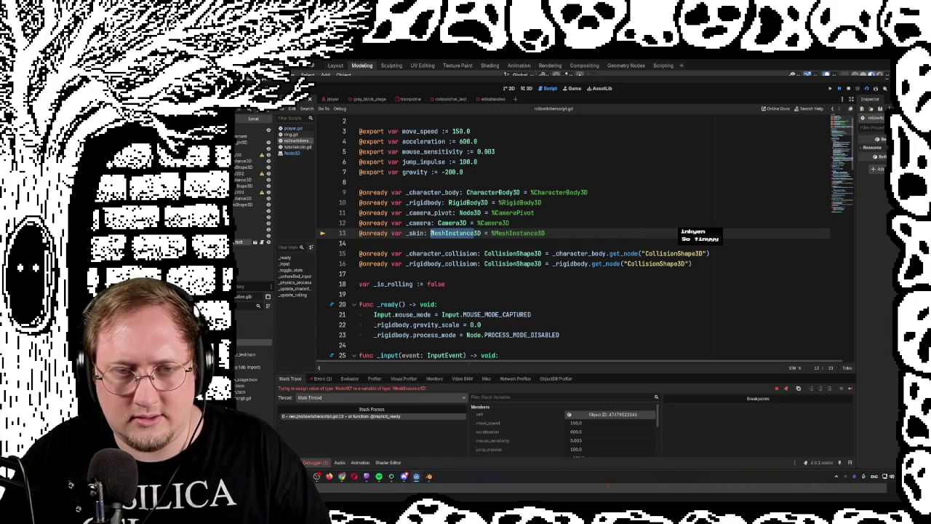
key(BackSpace)
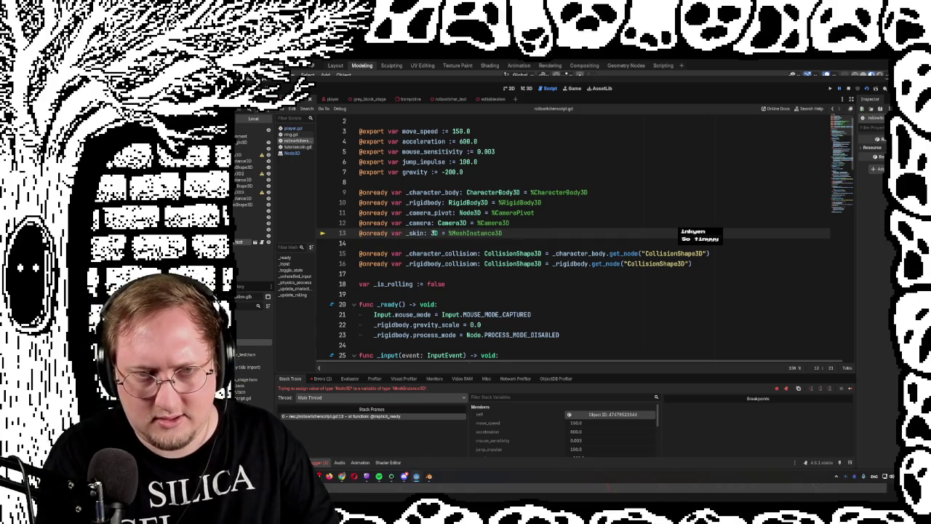
text(Node)
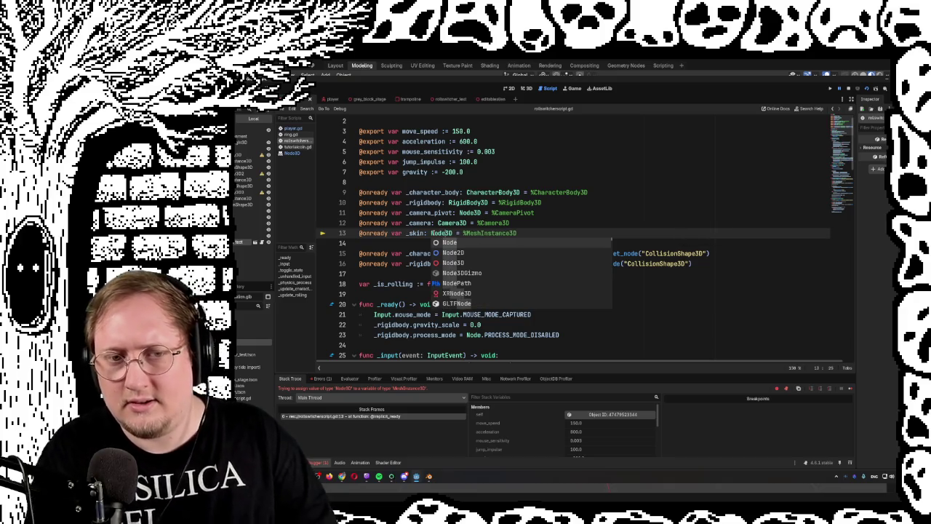
click(483, 213)
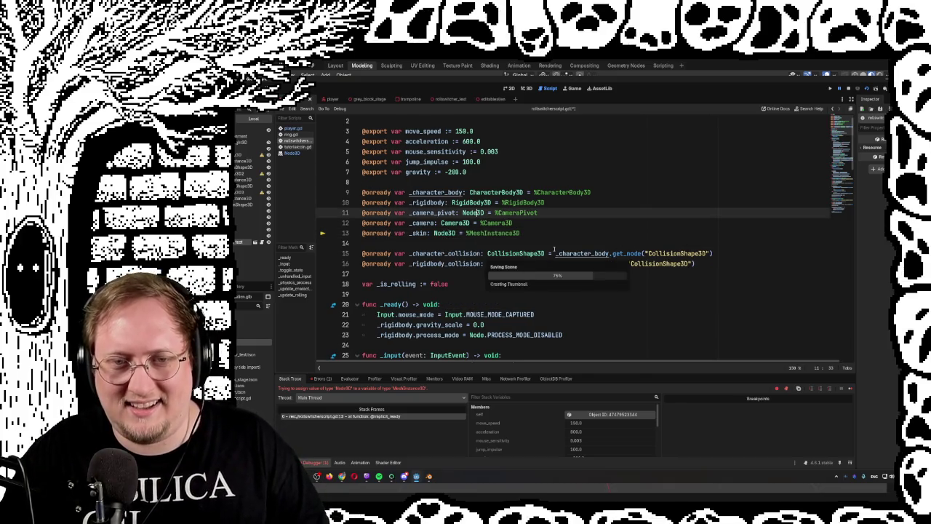
key(ctrl+s)
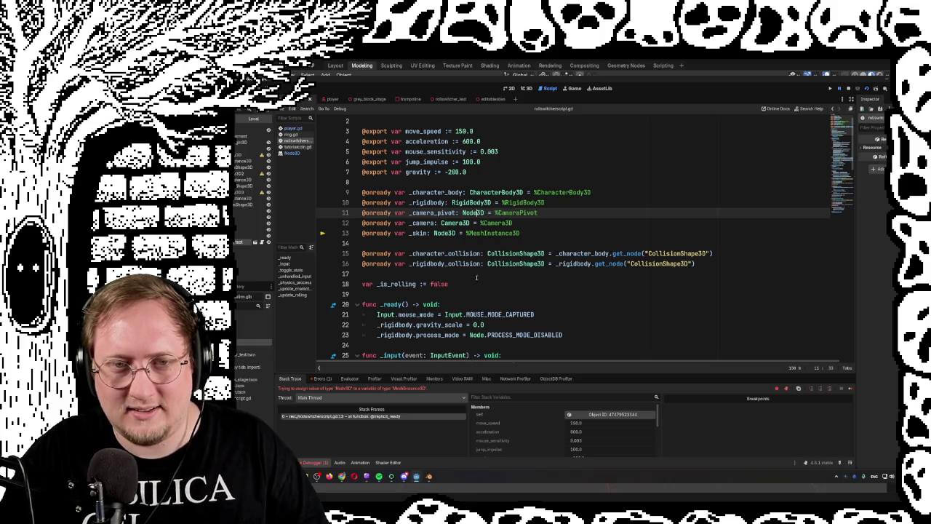
click(867, 88)
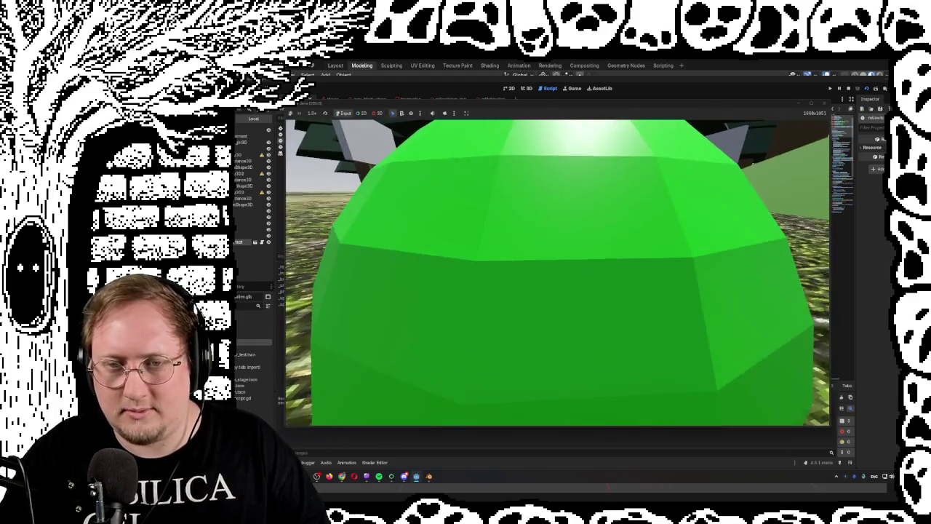
Stop the running game with F8 and switch to the rollswitcher_test scene.
key(F8)
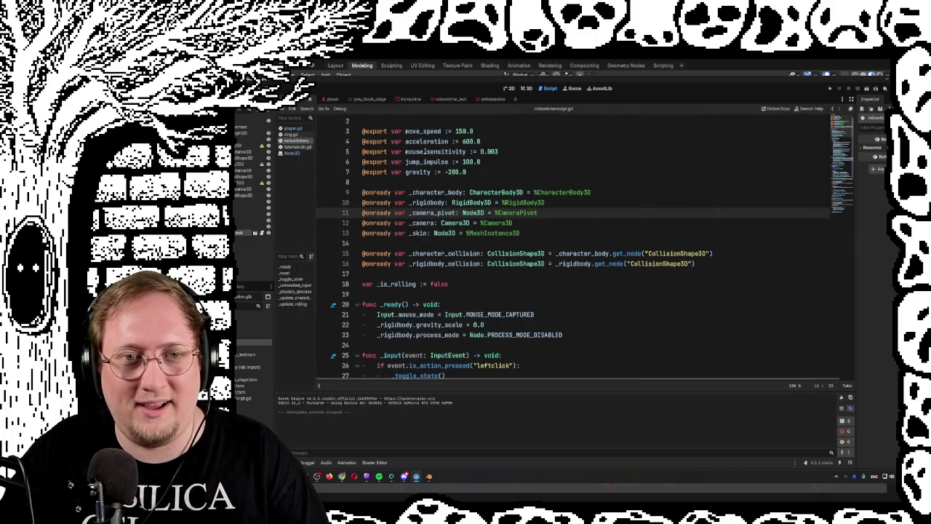
scroll(455, 182, up, 1)
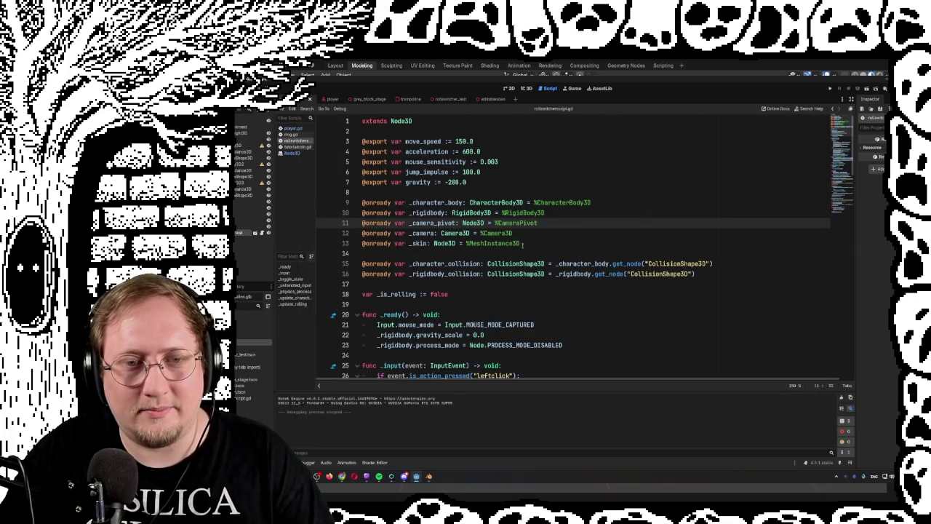
click(486, 100)
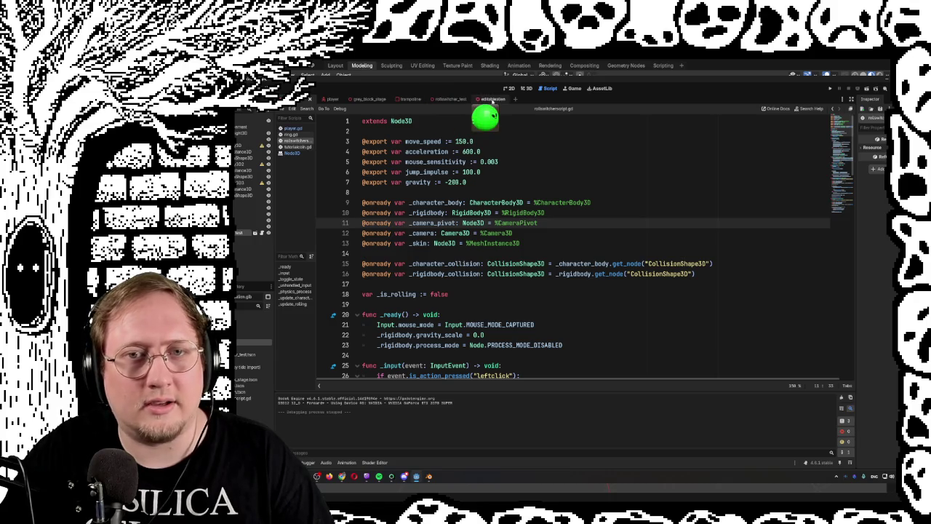
click(440, 99)
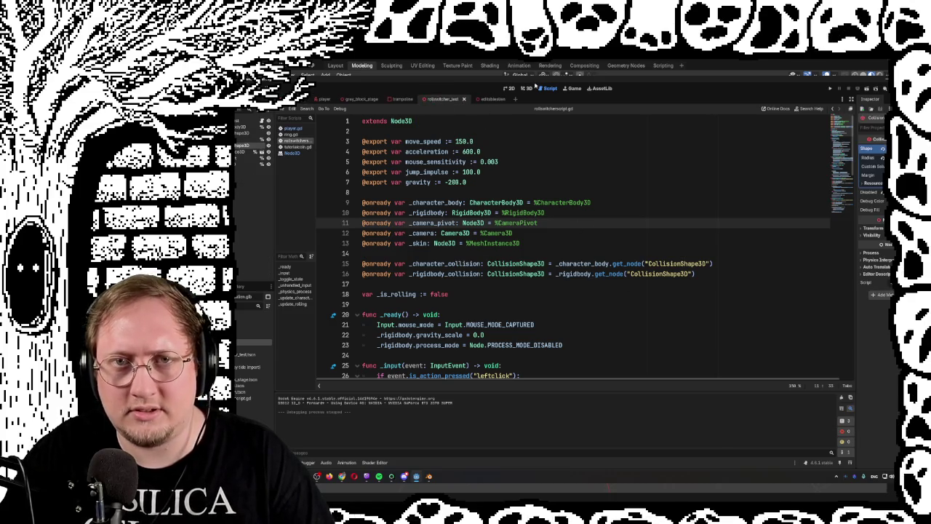
In the 3D view, select the Camera3D and drag it back out of the green ball.
click(531, 88)
drag(580, 263, 556, 279)
click(530, 231)
mouse_move(530, 231)
mouse_down()
mouse_move(654, 256)
mouse_move(633, 260)
mouse_move(654, 257)
mouse_up()
mouse_move(533, 216)
mouse_down()
mouse_move(481, 219)
mouse_move(478, 183)
mouse_move(415, 183)
mouse_move(399, 146)
mouse_move(407, 142)
mouse_up()
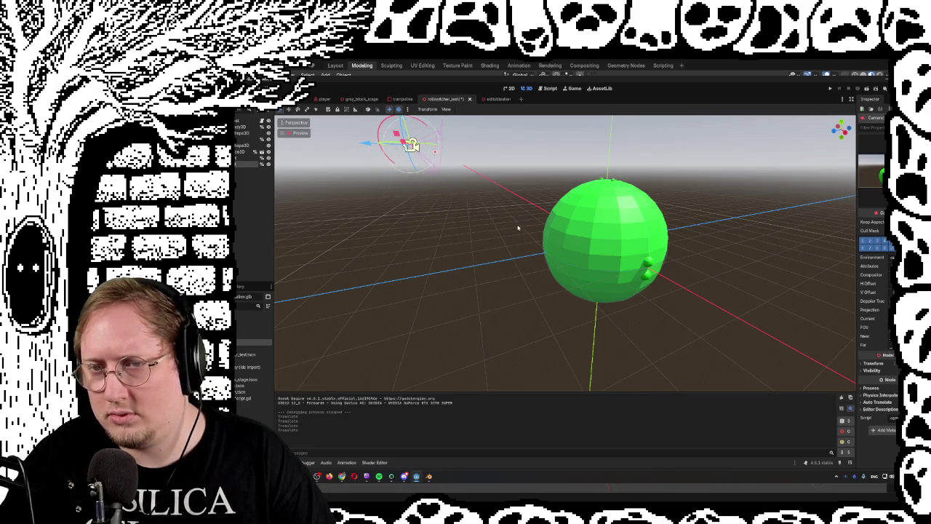
Raise the camera up above and behind the ball, then return to the forest level scene.
key(f)
mouse_move(581, 247)
mouse_down()
mouse_move(633, 259)
mouse_move(634, 250)
mouse_move(435, 206)
mouse_up()
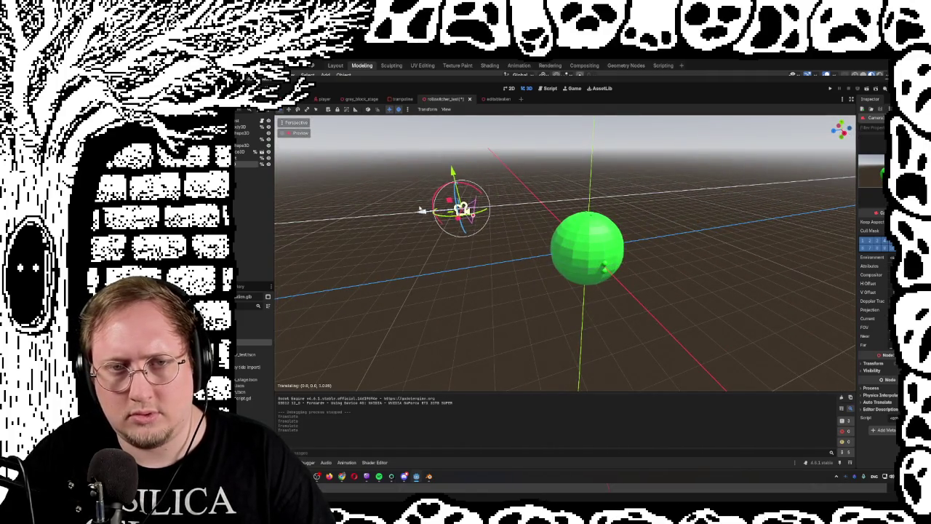
drag(450, 170, 449, 143)
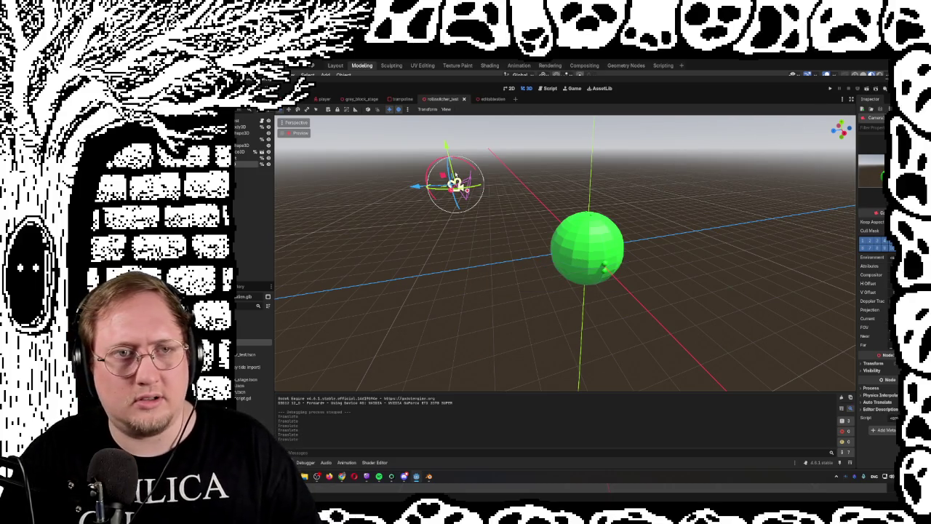
key(ctrl+shift+Tab)
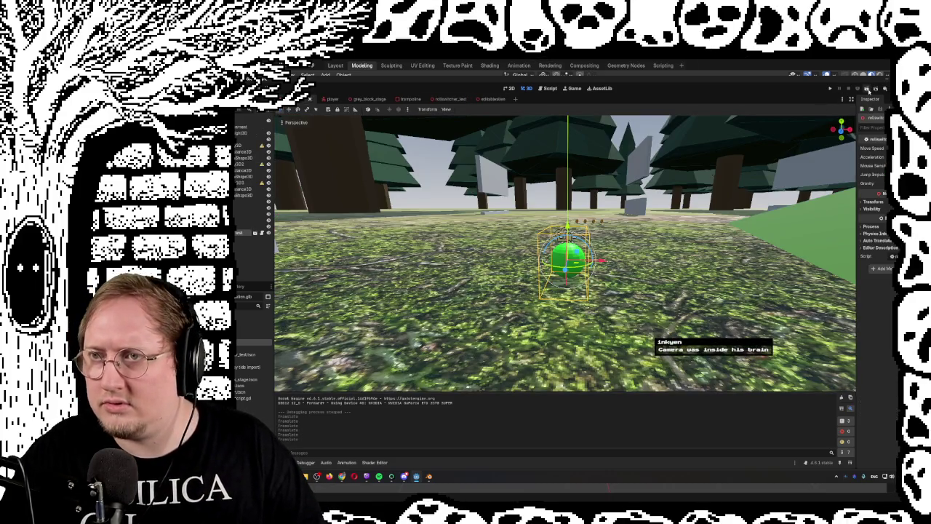
Run the forest level and roll the green ball forward with W as the camera follows.
click(866, 88)
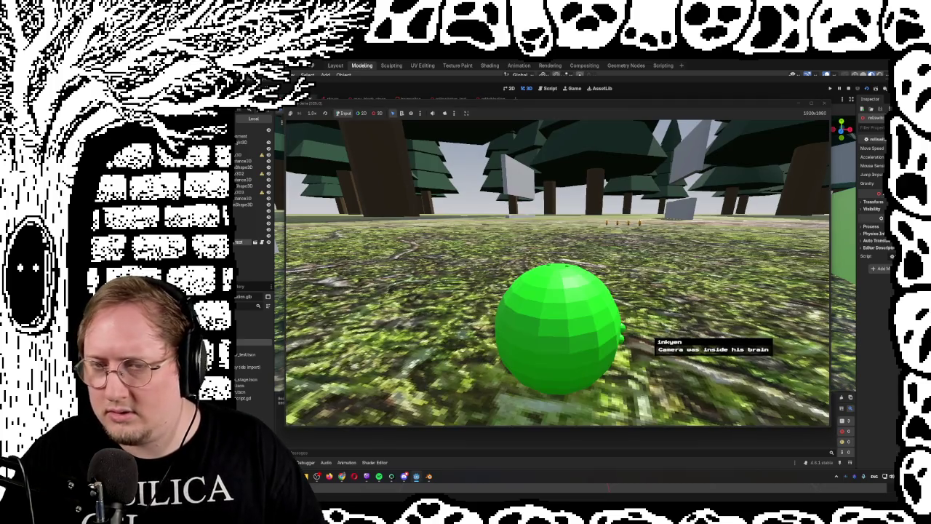
key(w)
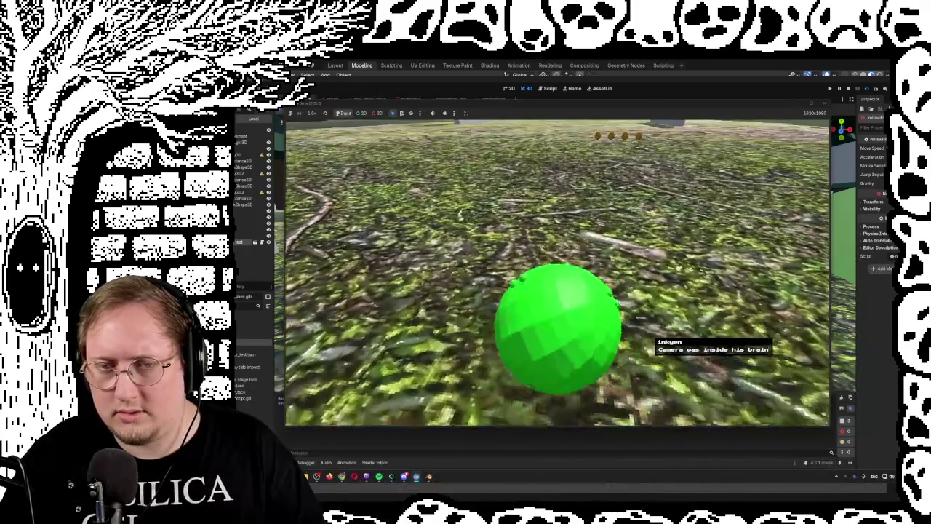
key(w)
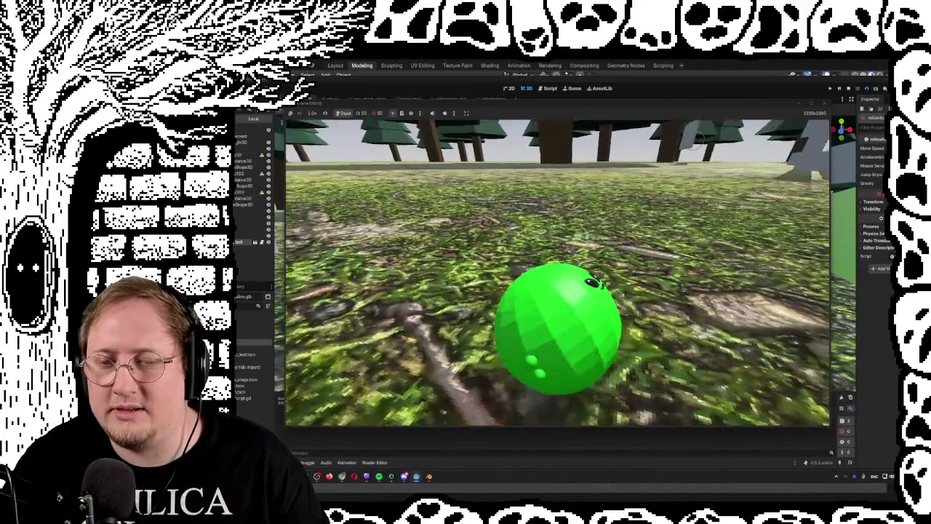
Keep rolling the green ball forward with W toward the trees.
key(w)
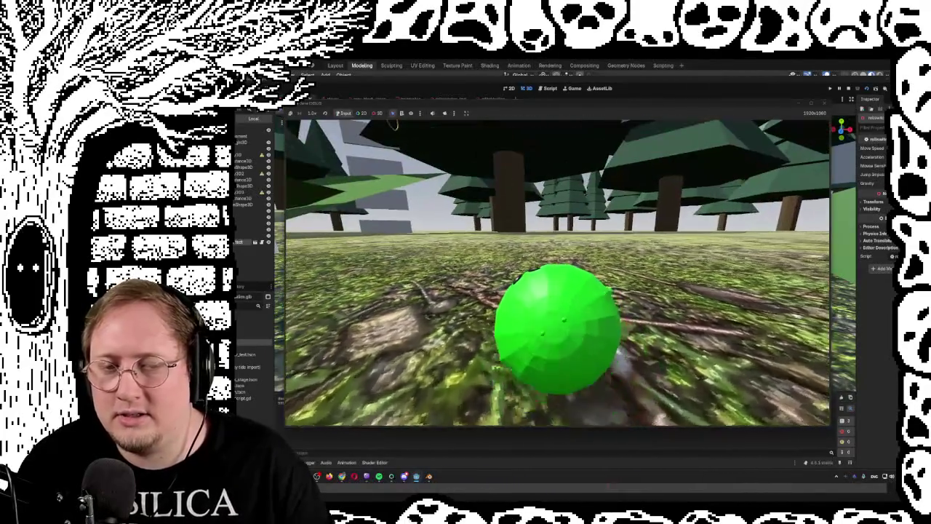
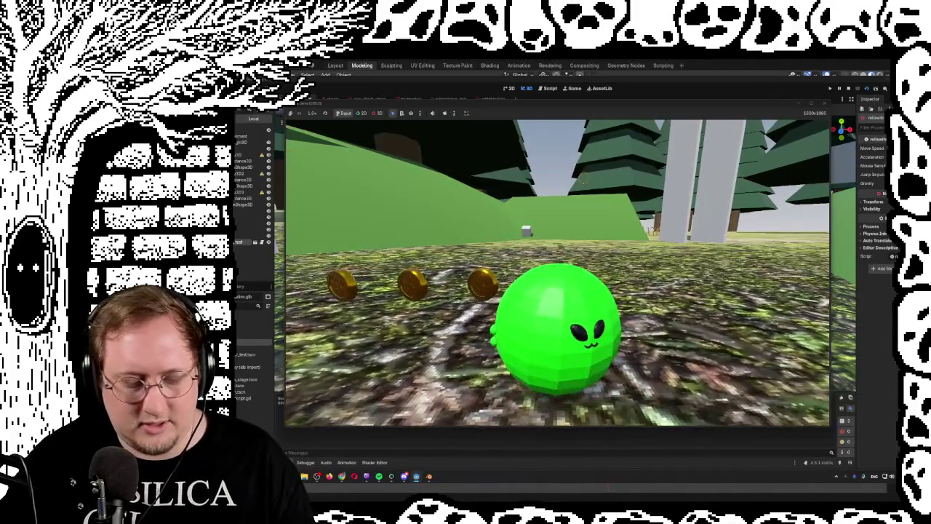
Stop the rolling-ball playtest and bring up Blender with the alien ball model.
key(F8)
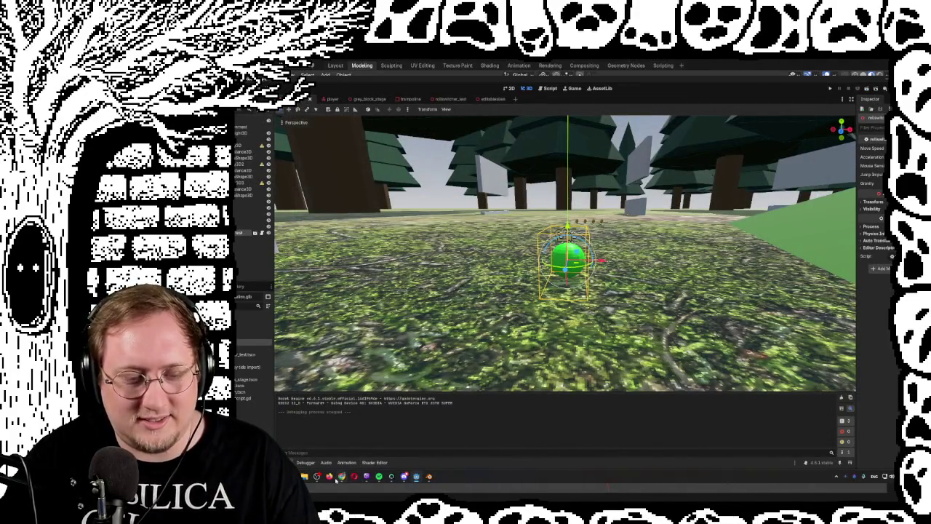
click(428, 477)
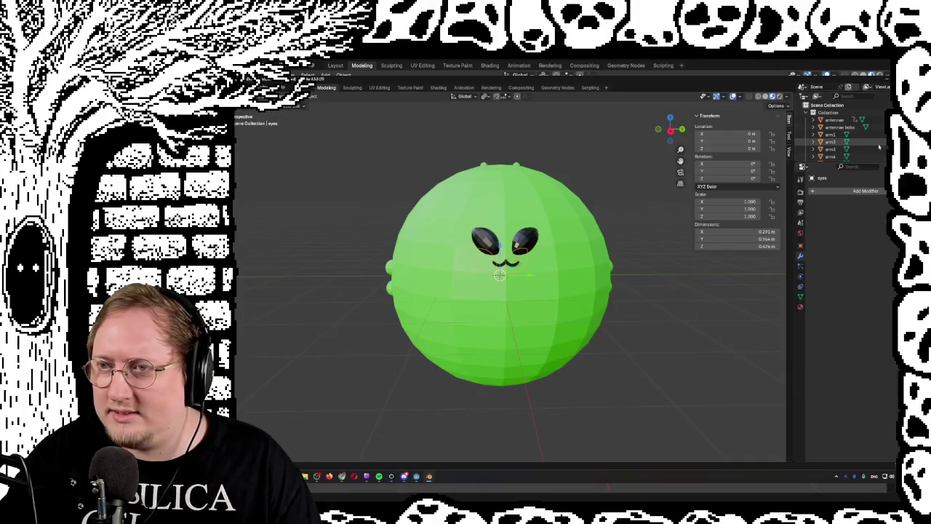
Hide the 'round' ball shape and view the four-armed alien straight from the front.
scroll(844, 131, down, 5)
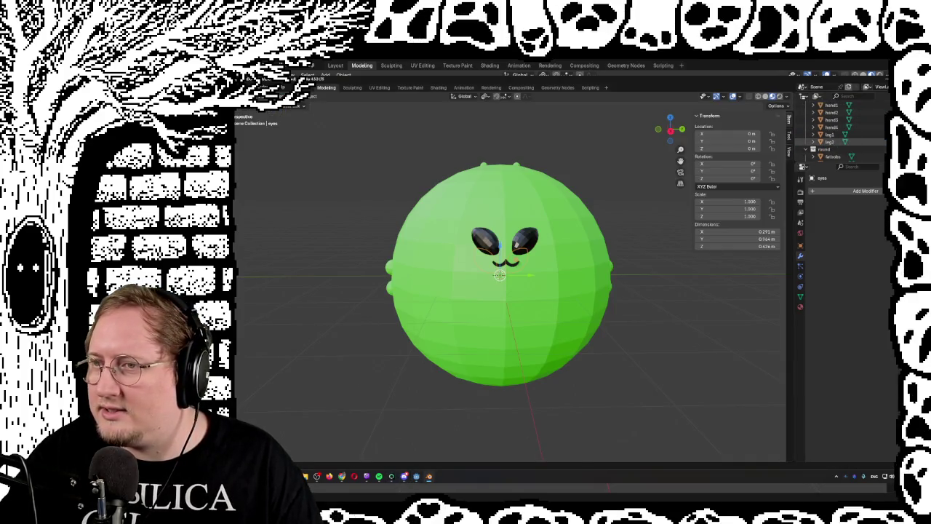
click(851, 149)
key(KP_1)
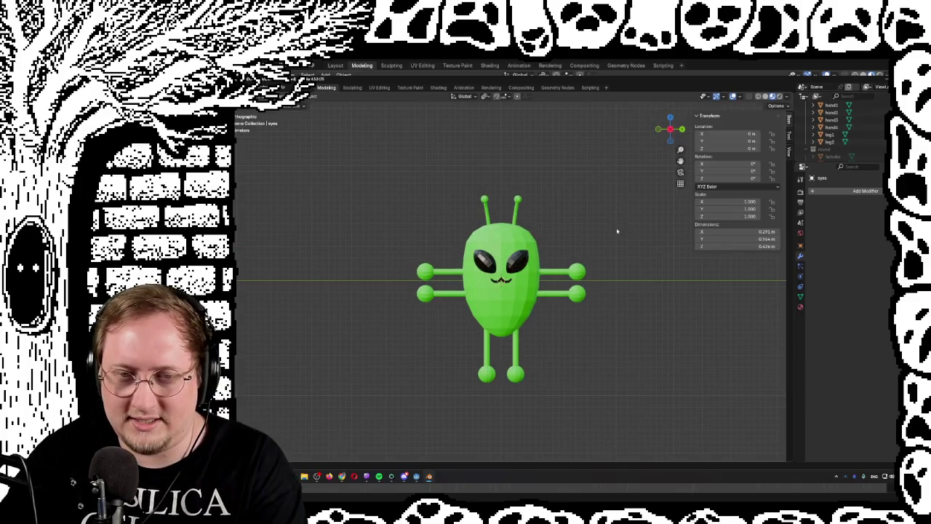
scroll(619, 264, down, 5)
scroll(623, 266, up, 8)
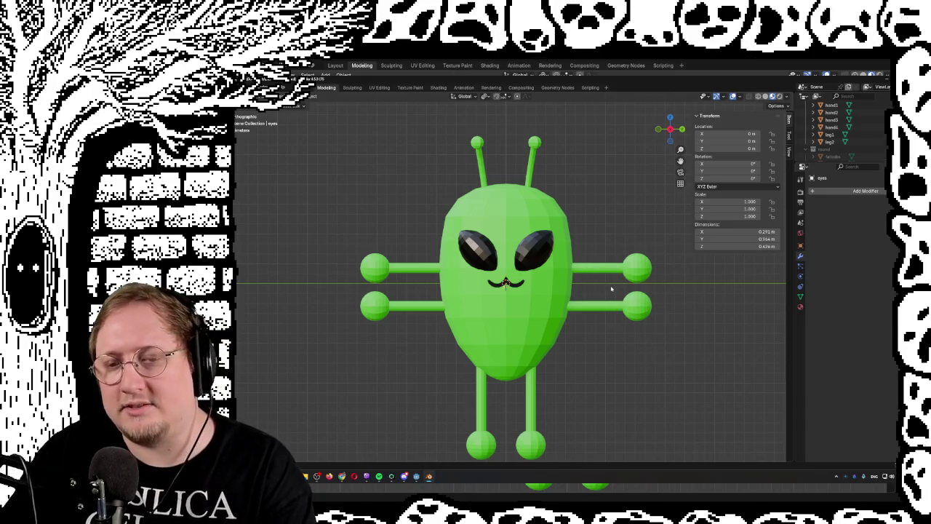
Orbit around the alien, snap back to front view, and show the 'round' shape again.
mouse_move(597, 307)
mouse_down()
mouse_move(609, 366)
mouse_move(583, 363)
mouse_up()
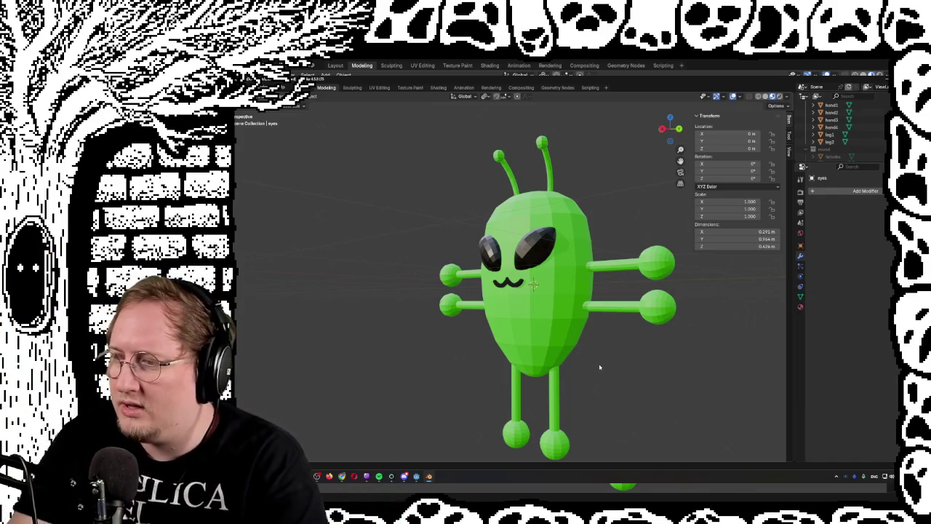
drag(616, 220, 642, 222)
scroll(641, 222, down, 5)
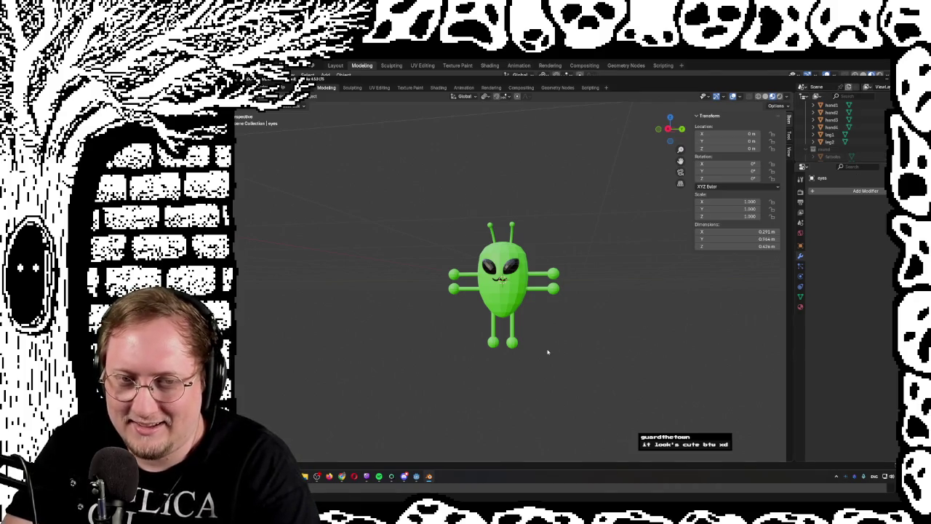
key(KP_1)
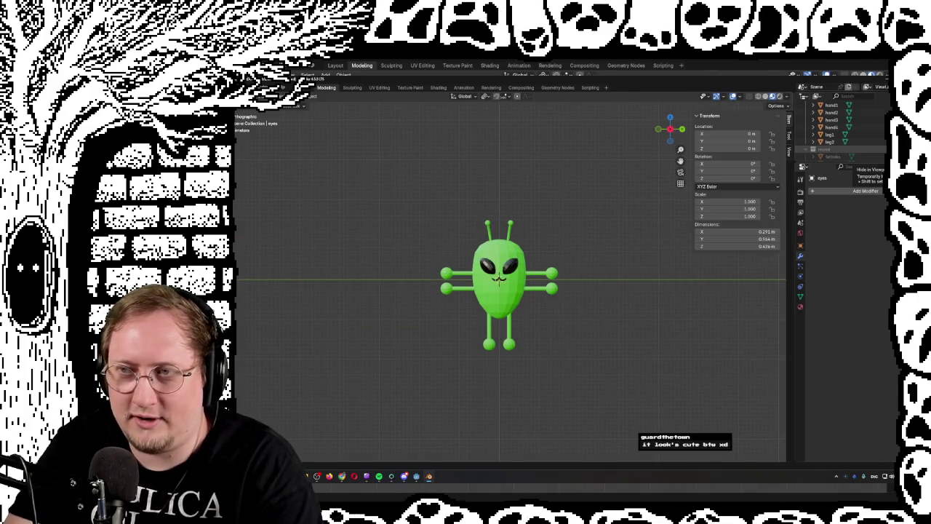
click(833, 157)
Toggle the 'round' shape on and off to compare the alien with and without the ball.
click(833, 156)
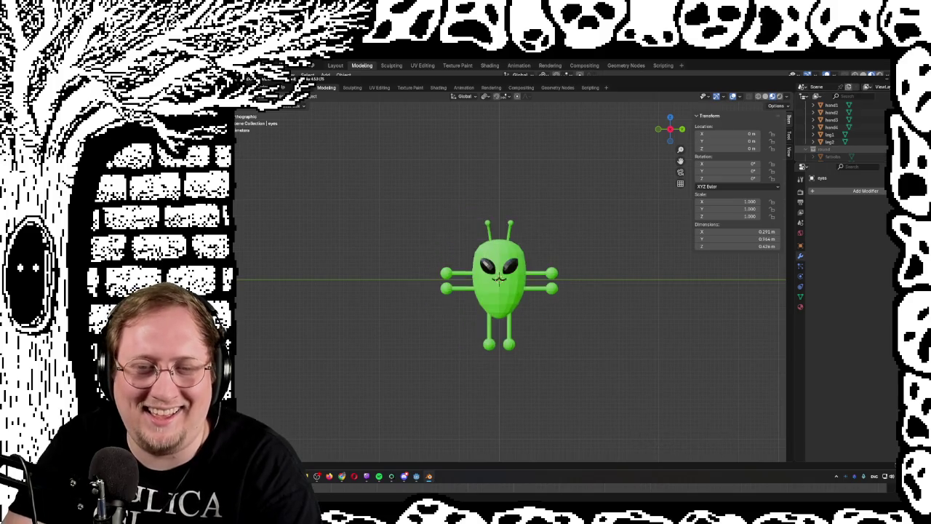
click(833, 156)
click(833, 157)
click(833, 156)
click(833, 157)
click(828, 156)
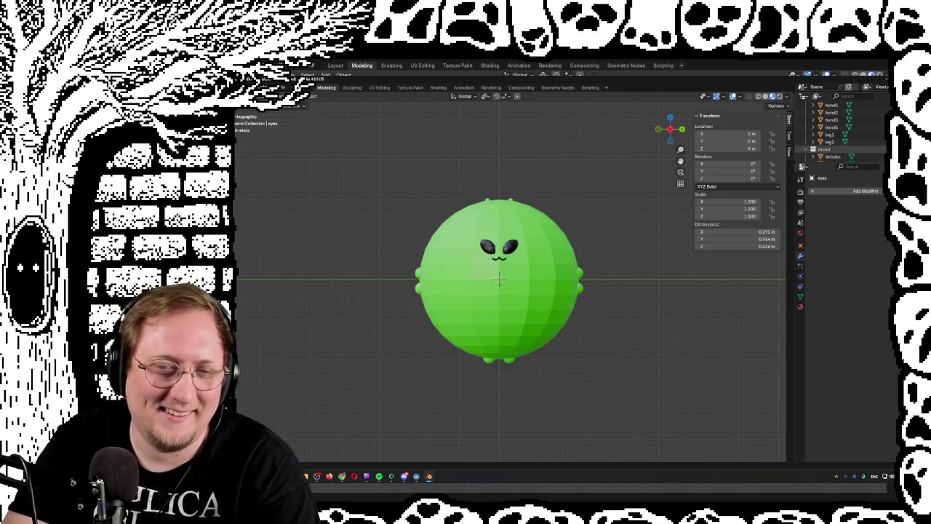
click(827, 157)
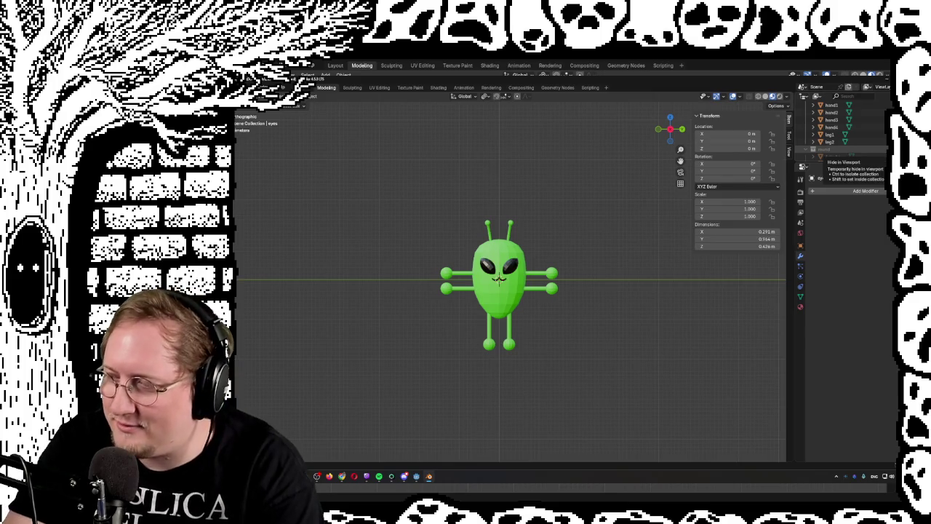
Orbit around the bare alien to inspect its sides, returning to the front view.
scroll(604, 252, up, 3)
mouse_move(603, 252)
mouse_down()
mouse_move(502, 256)
mouse_move(622, 257)
mouse_move(665, 269)
mouse_move(653, 260)
mouse_up()
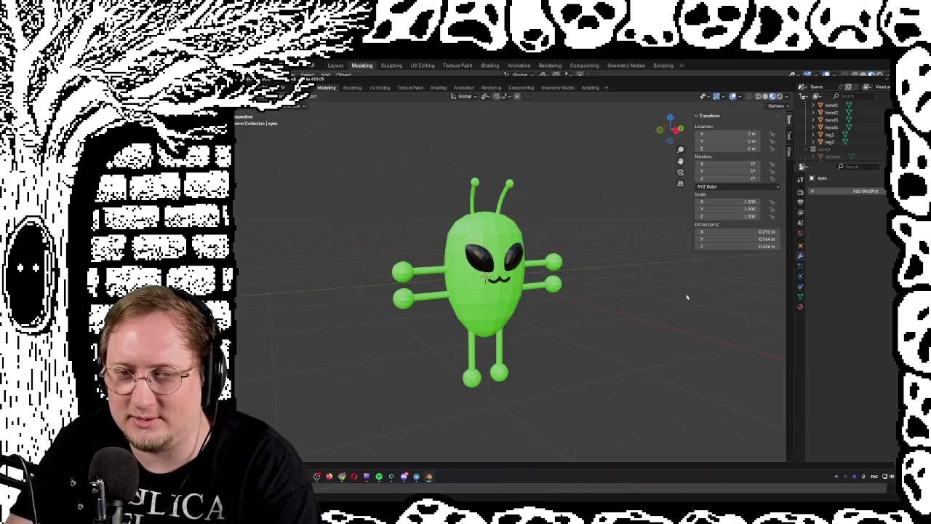
key(KP_1)
scroll(509, 284, down, 5)
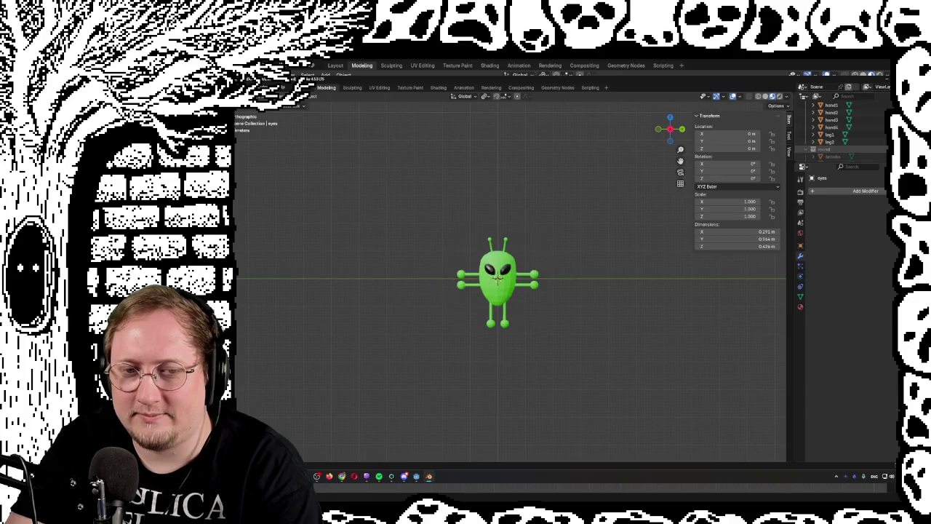
scroll(630, 304, up, 6)
drag(630, 304, 618, 285)
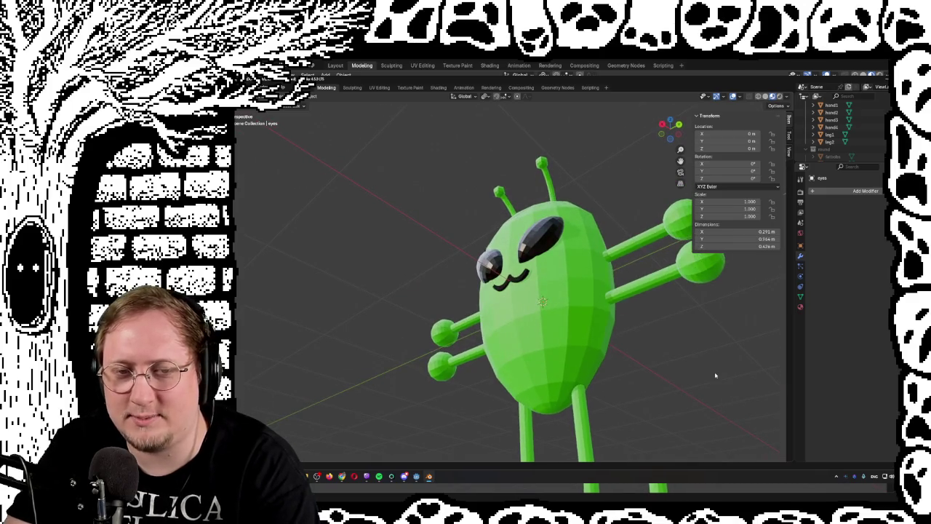
mouse_move(660, 362)
mouse_down()
mouse_move(640, 376)
mouse_move(652, 369)
mouse_up()
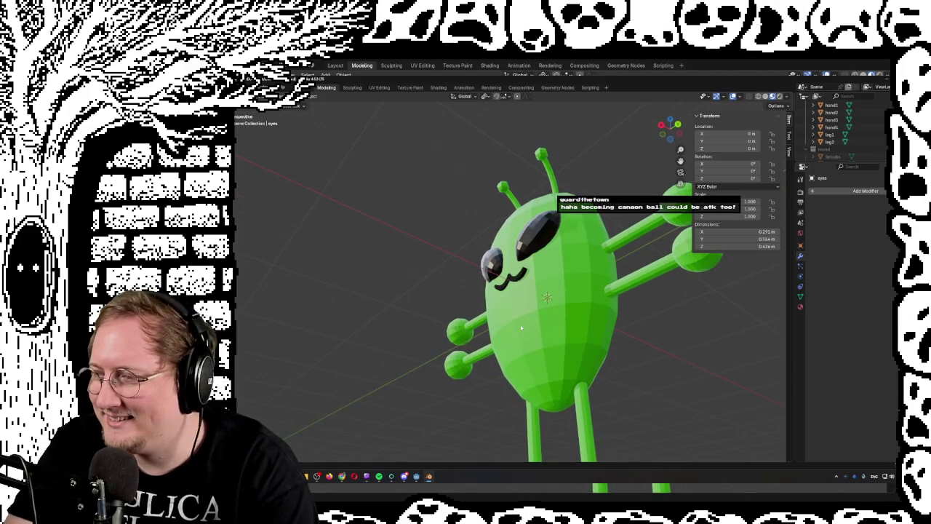
key(KP_1)
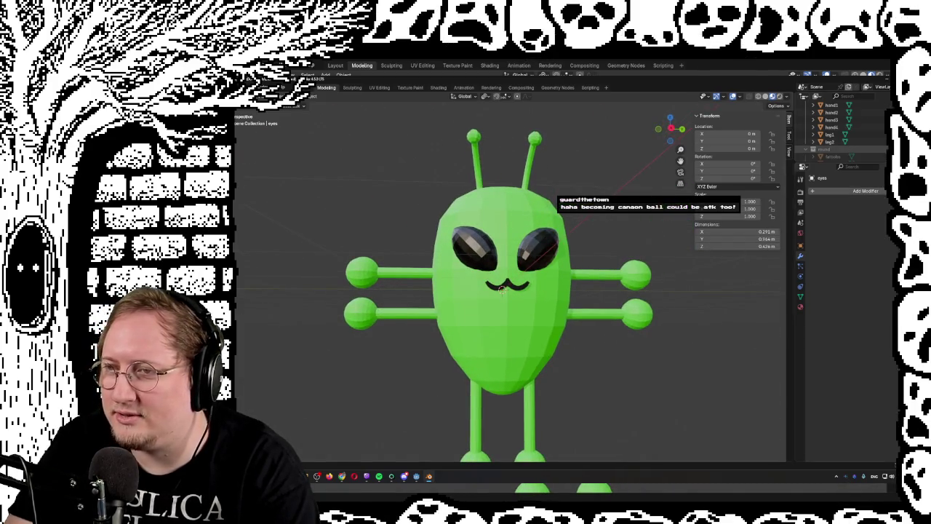
Re-enable the 'round' ball deformation on the alien and return to Godot Engine.
click(878, 149)
scroll(575, 262, down, 4)
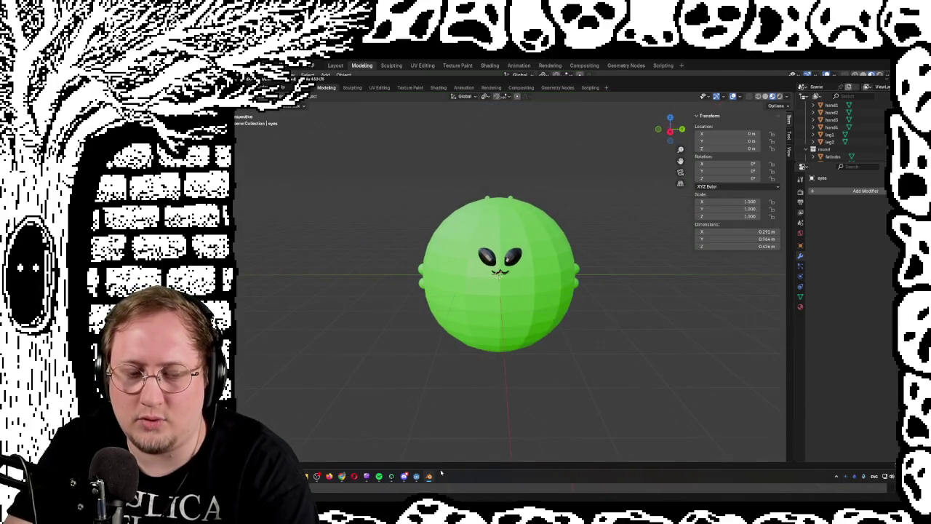
click(417, 477)
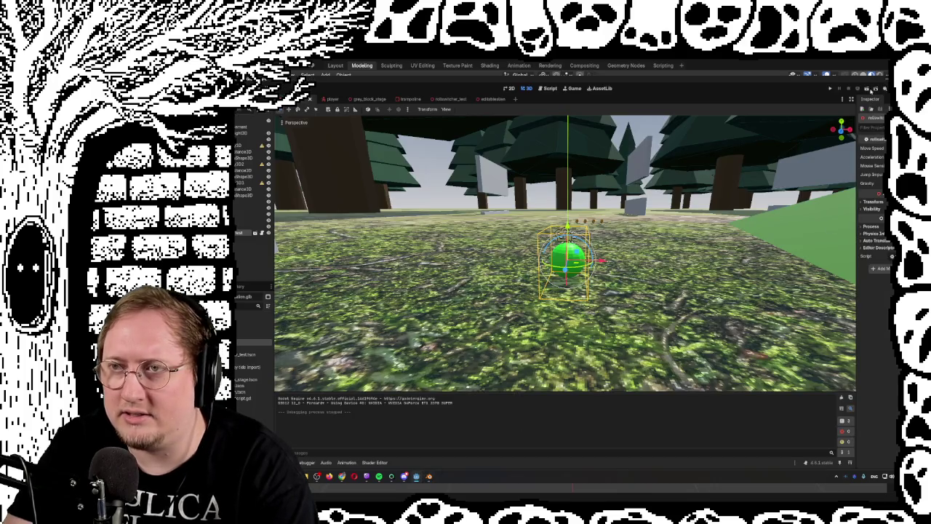
Run the game and roll the alien ball through the coins toward the signboard and grey wall, then stop.
click(874, 89)
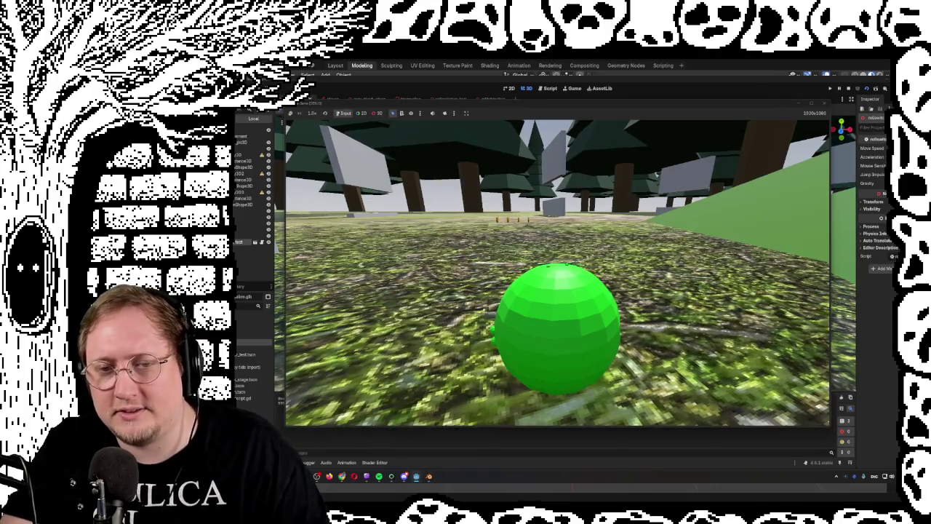
key(w)
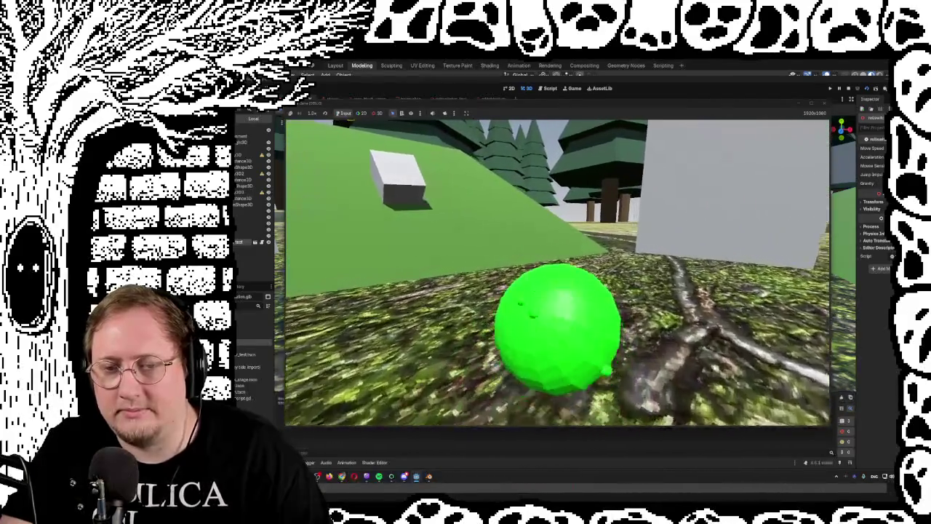
key(w)
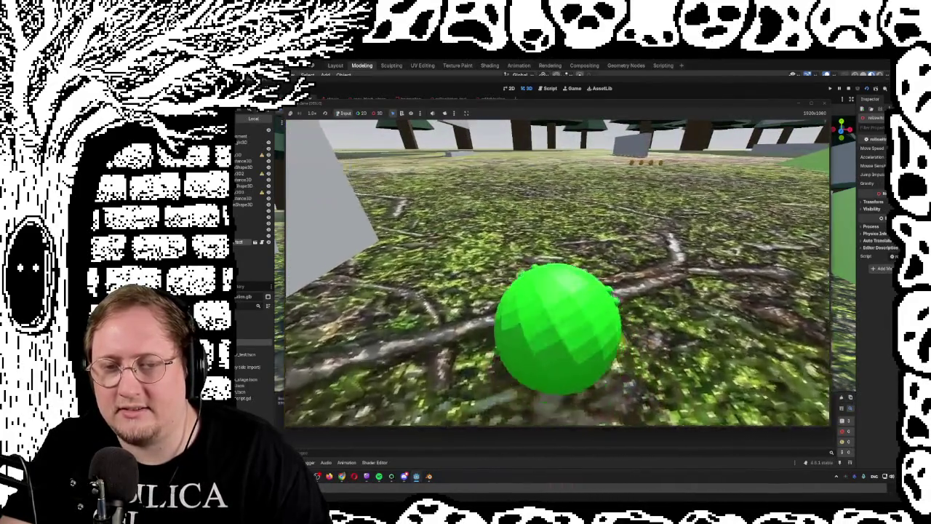
key(w)
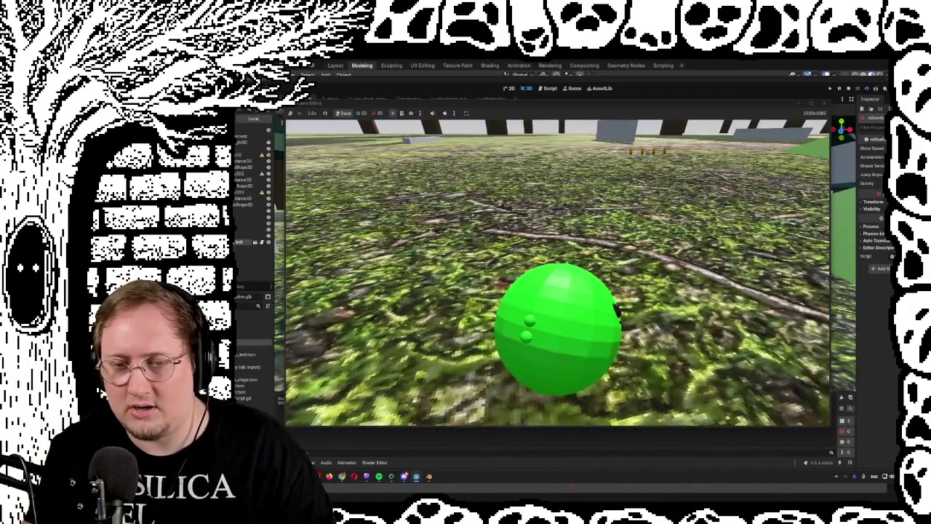
key(w)
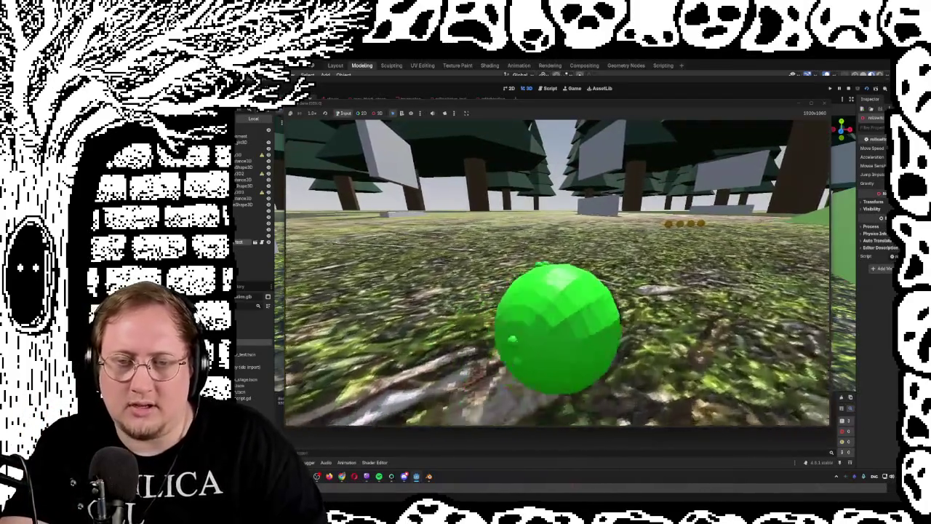
key(w)
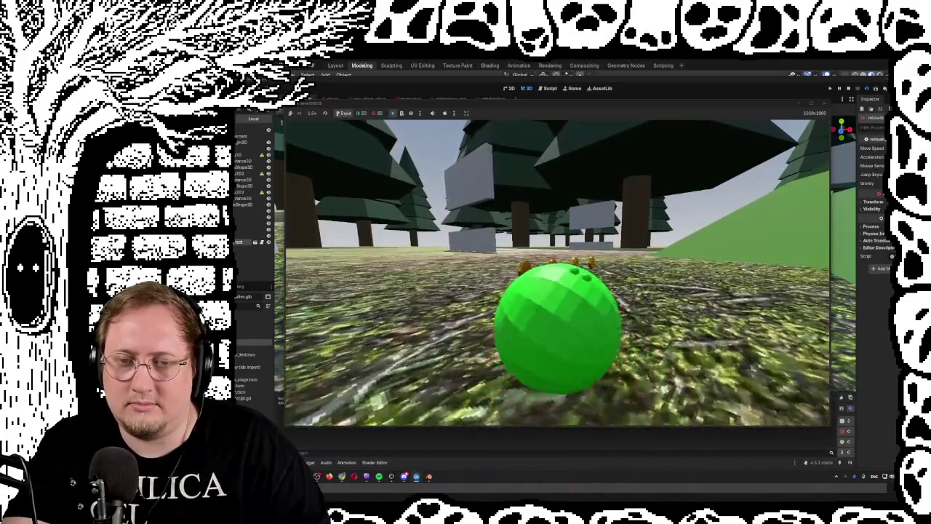
key(w)
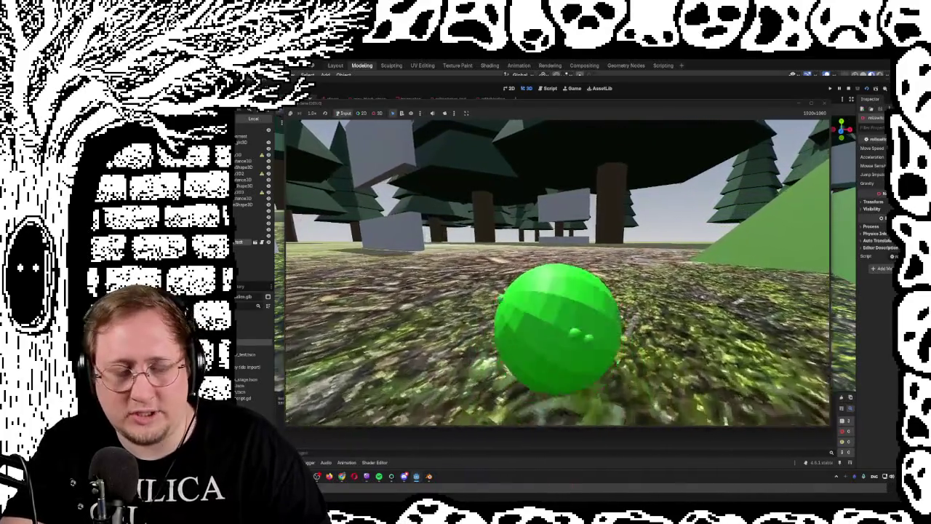
key(w)
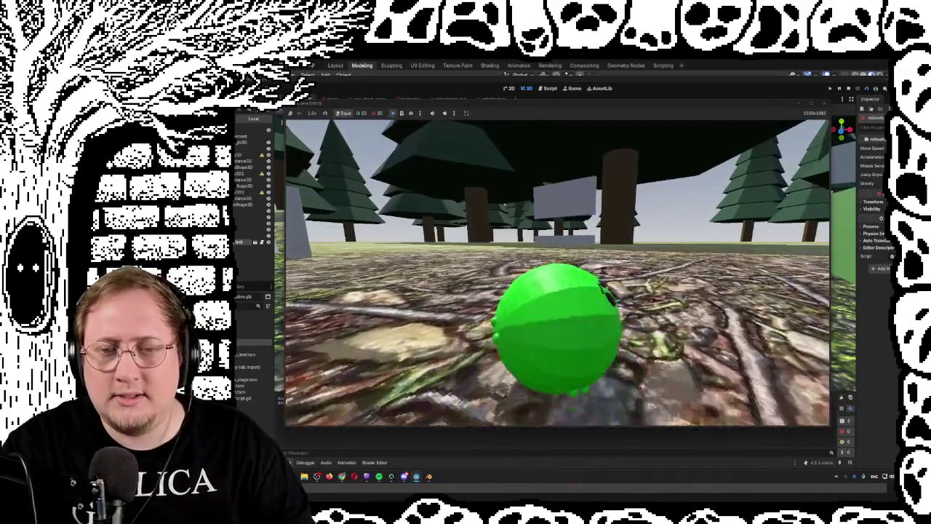
key(w)
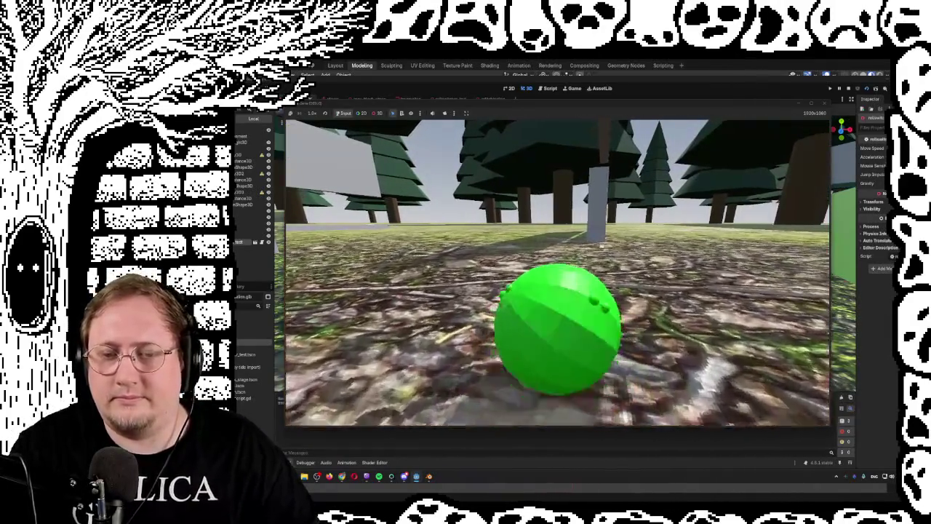
key(w)
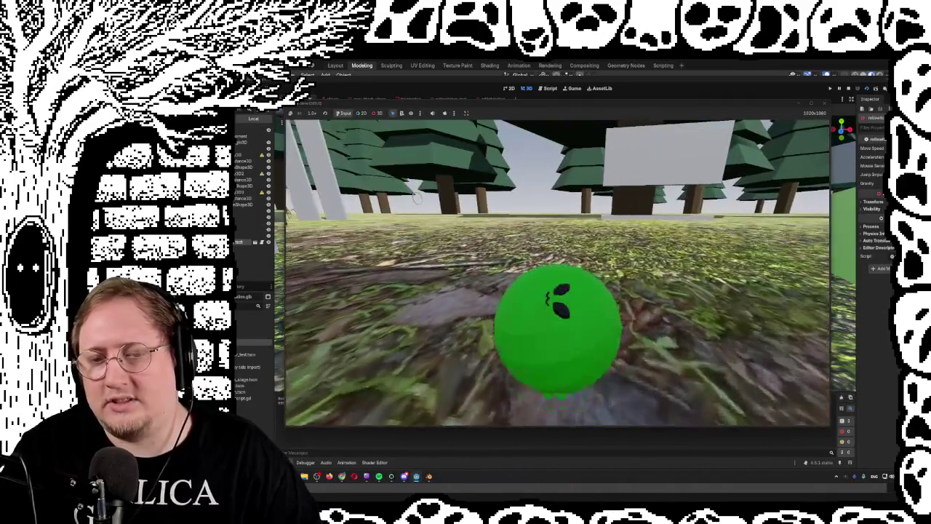
key(w)
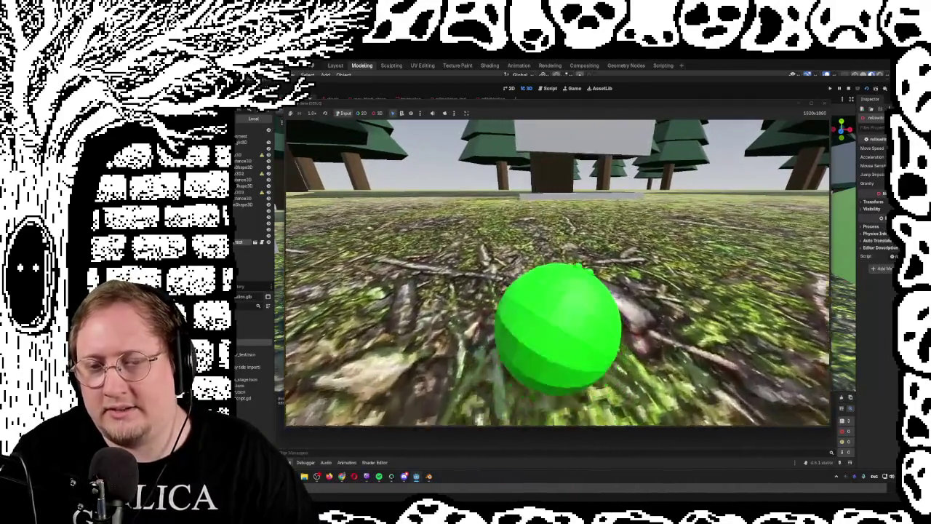
key(w)
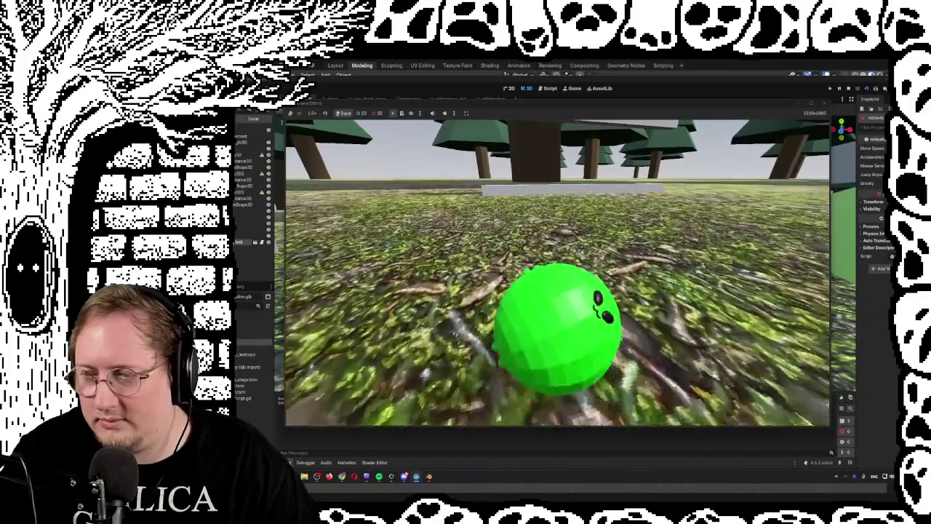
key(w)
key(w)
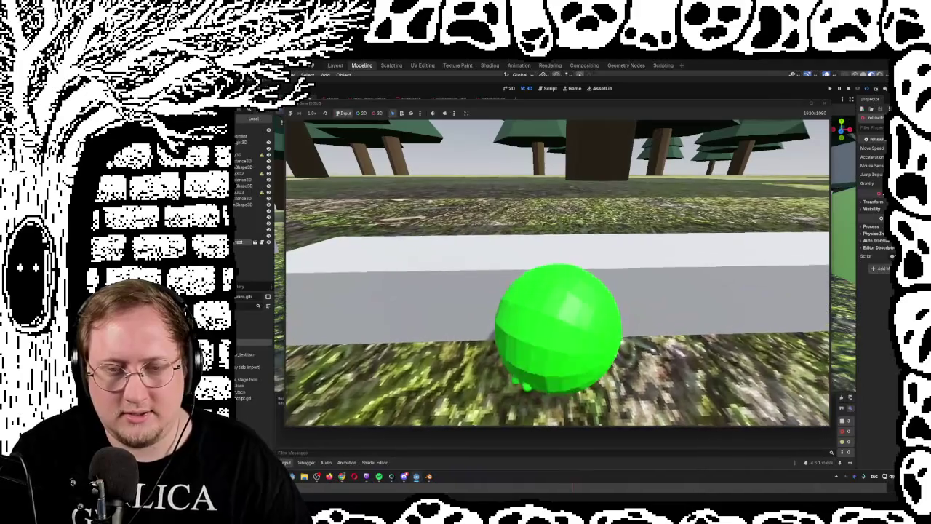
key(w)
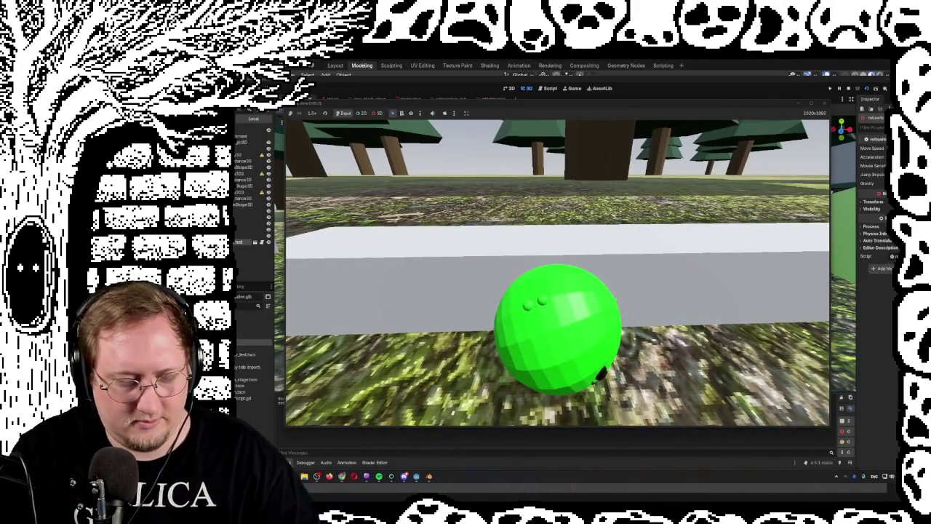
key(Escape)
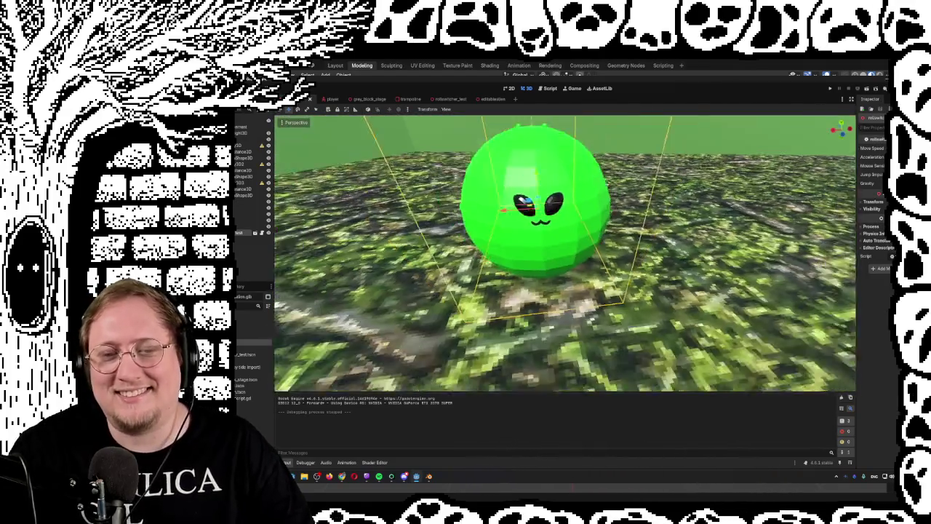
click(242, 152)
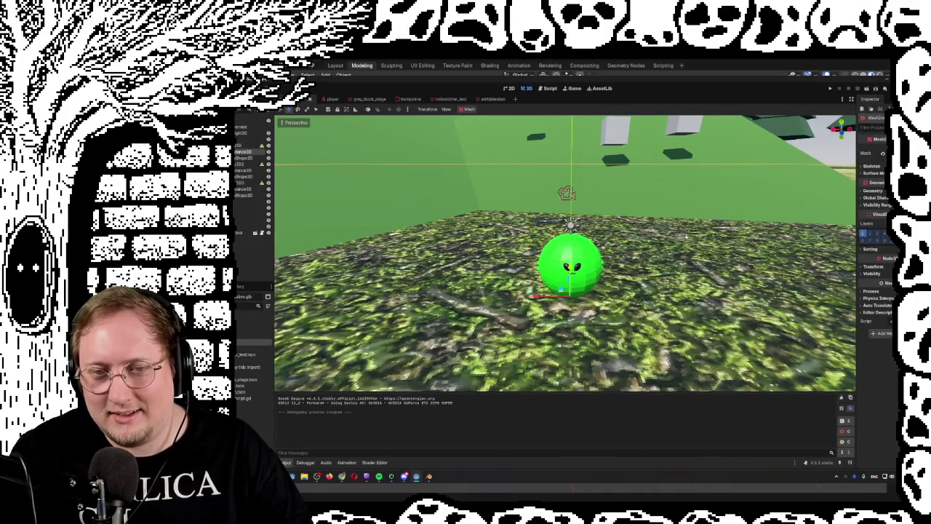
scroll(669, 264, up, 2)
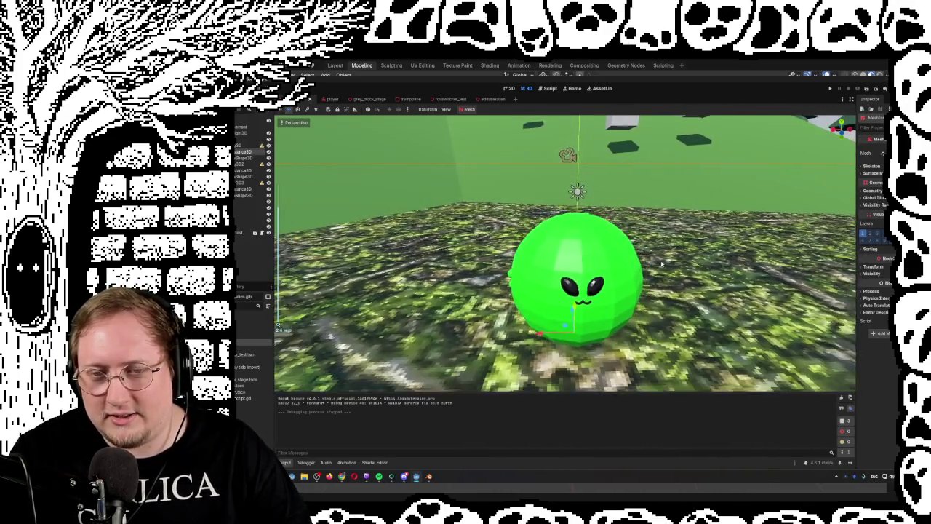
scroll(661, 265, down, 3)
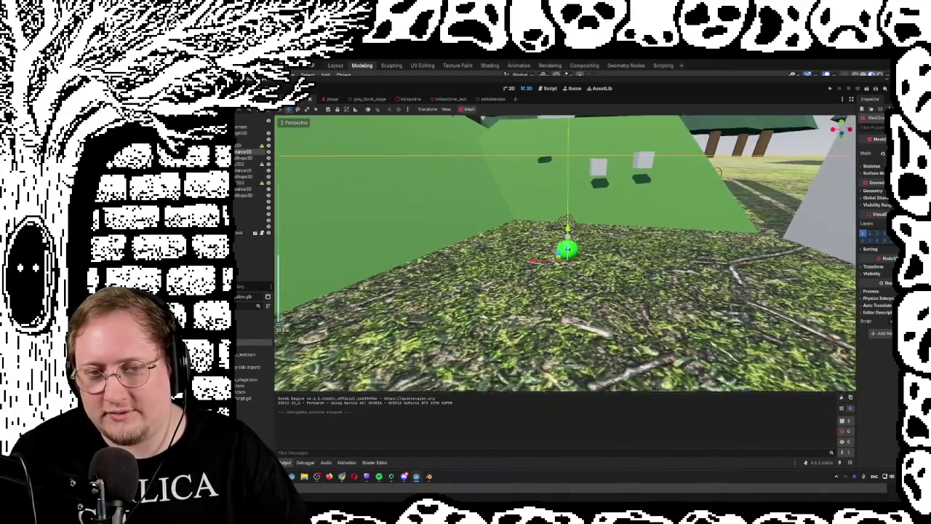
scroll(568, 254, up, 1)
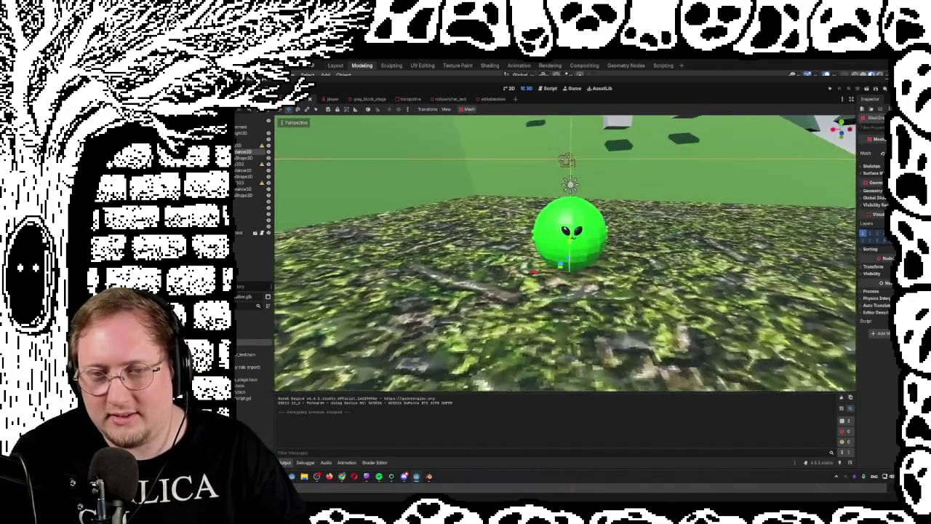
scroll(568, 254, up, 5)
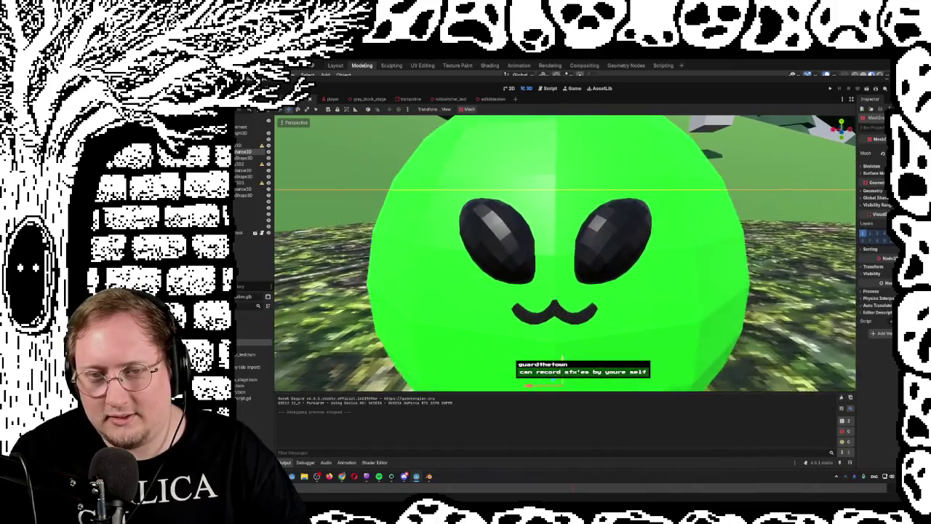
scroll(565, 253, up, 2)
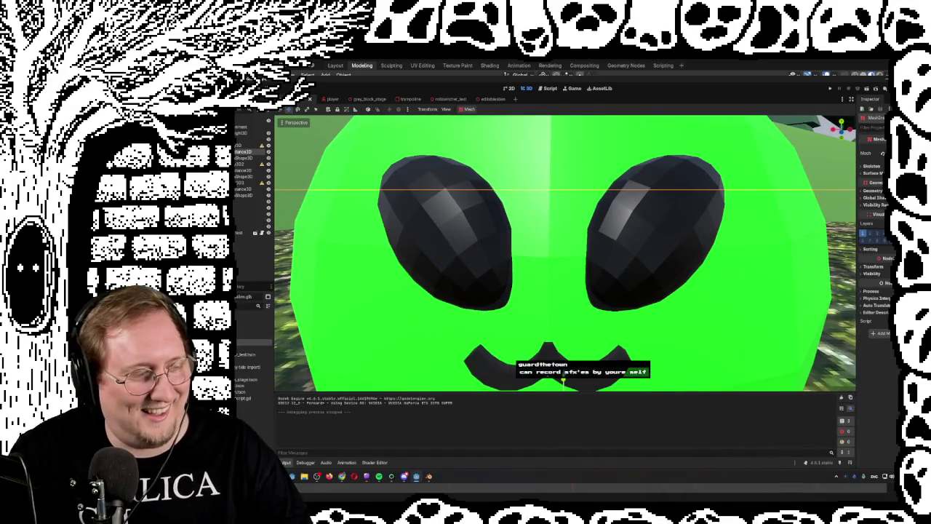
scroll(565, 253, down, 5)
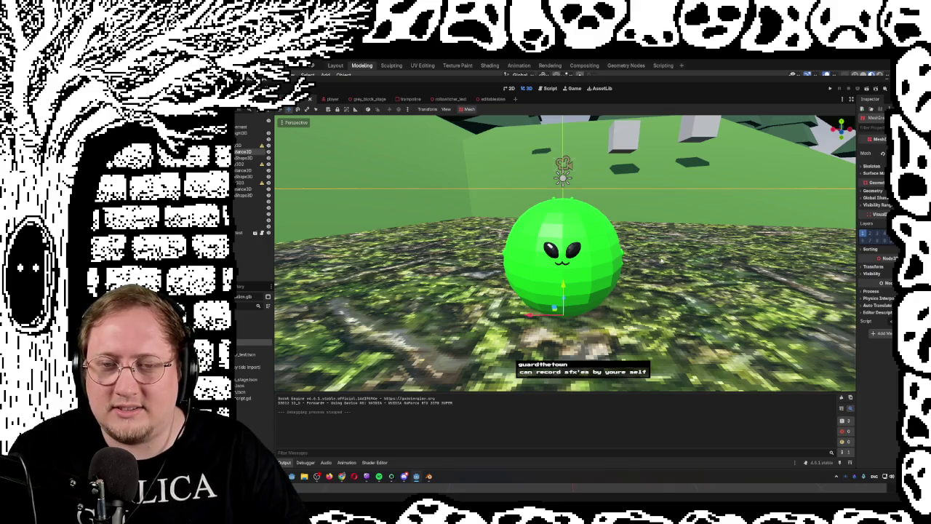
scroll(565, 253, down, 8)
drag(565, 253, 566, 196)
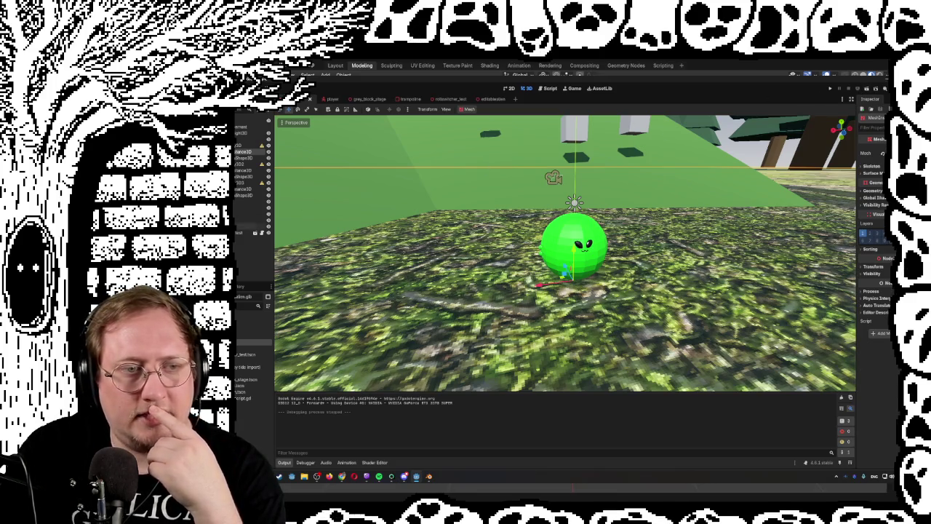
Delete the rollswitcher_test ball node, instance the white capsule character scene, and run the game.
click(242, 232)
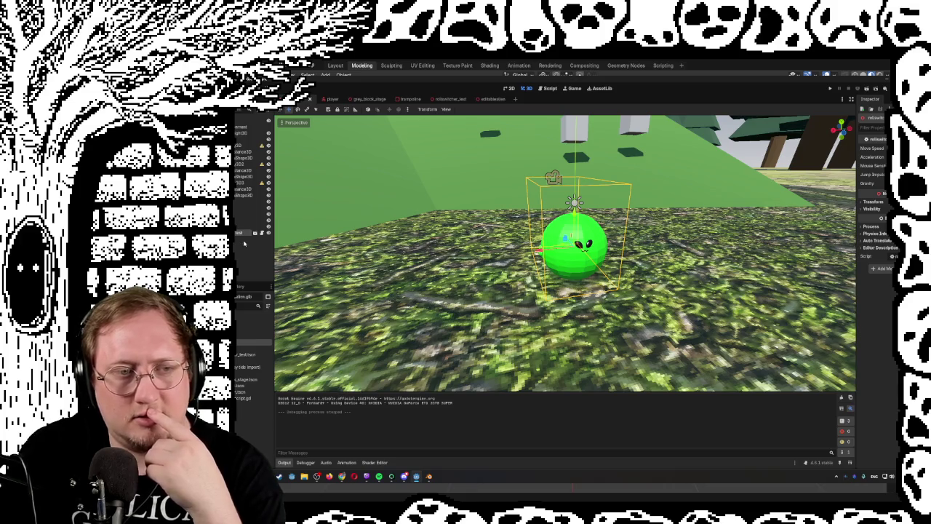
key(Delete)
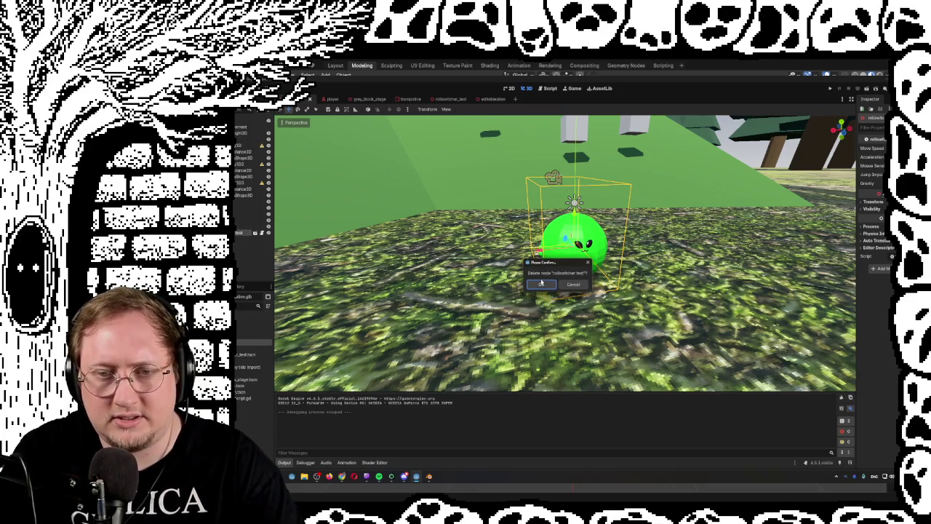
key(Return)
key(ctrl+shift+o)
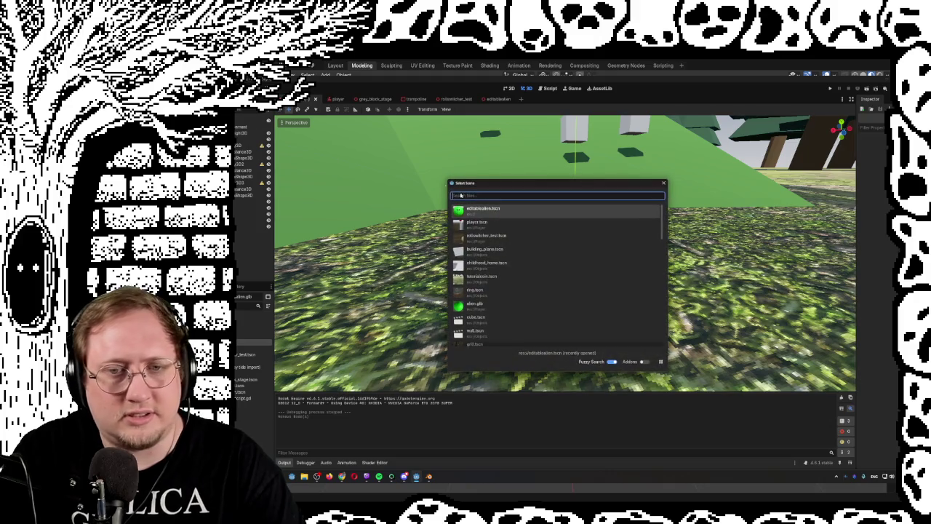
double_click(502, 236)
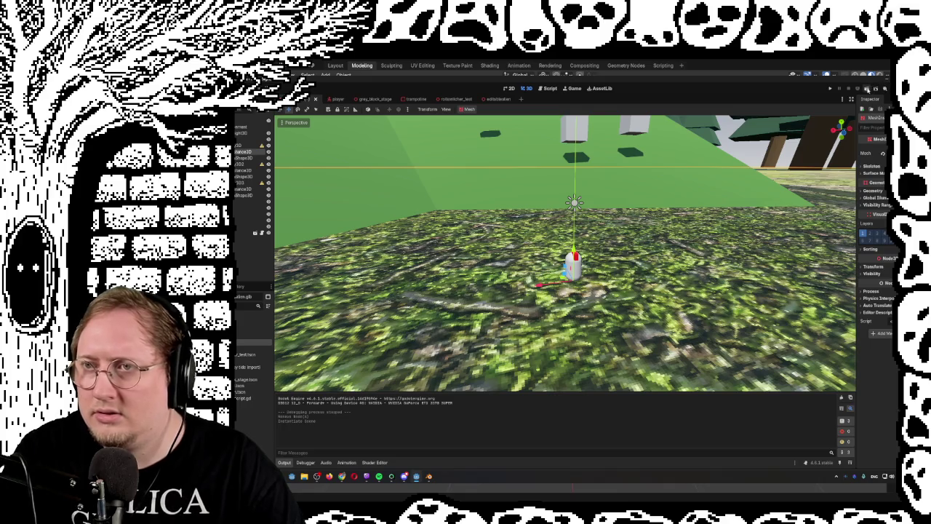
click(866, 88)
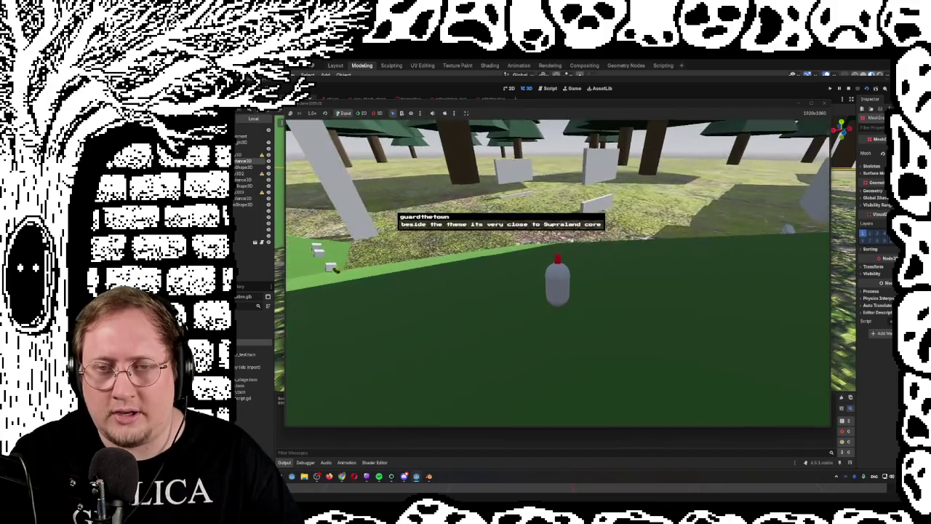
Move the capsule character onto the textured ground and across the green slope.
key(w)
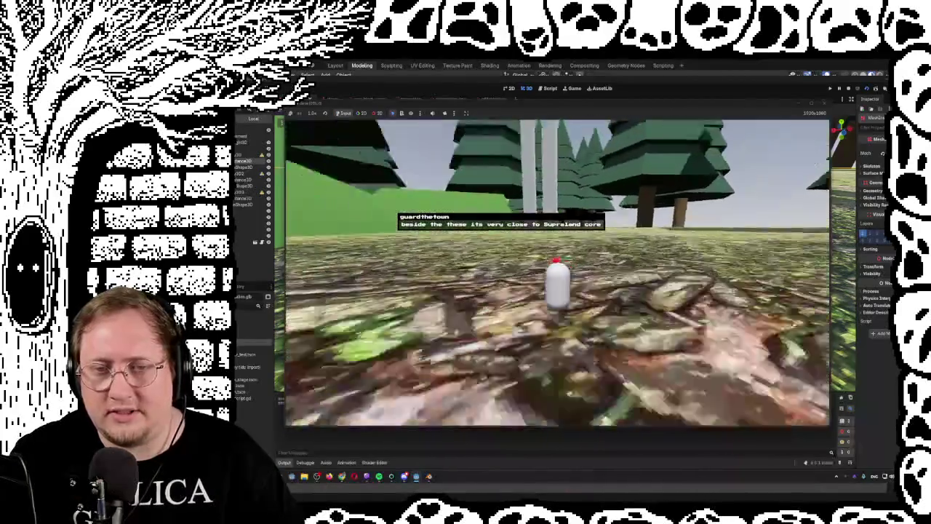
key(a)
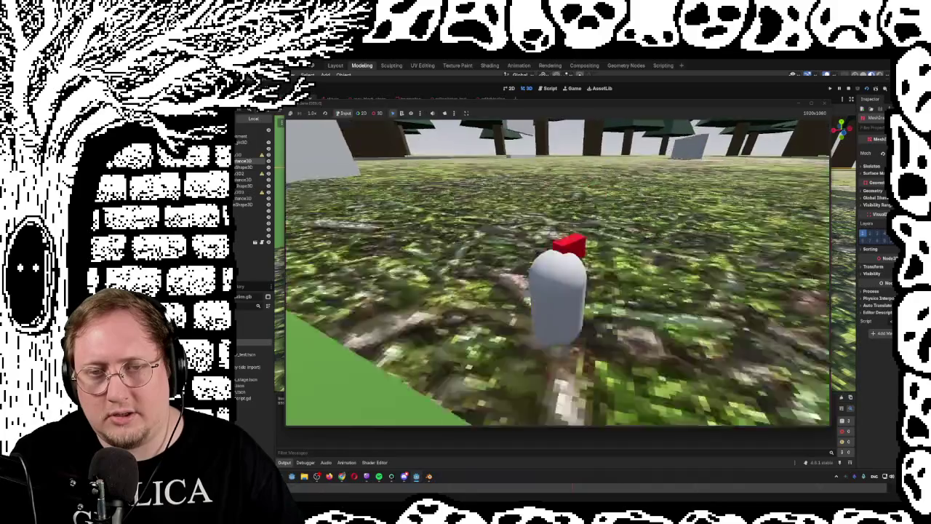
key(a)
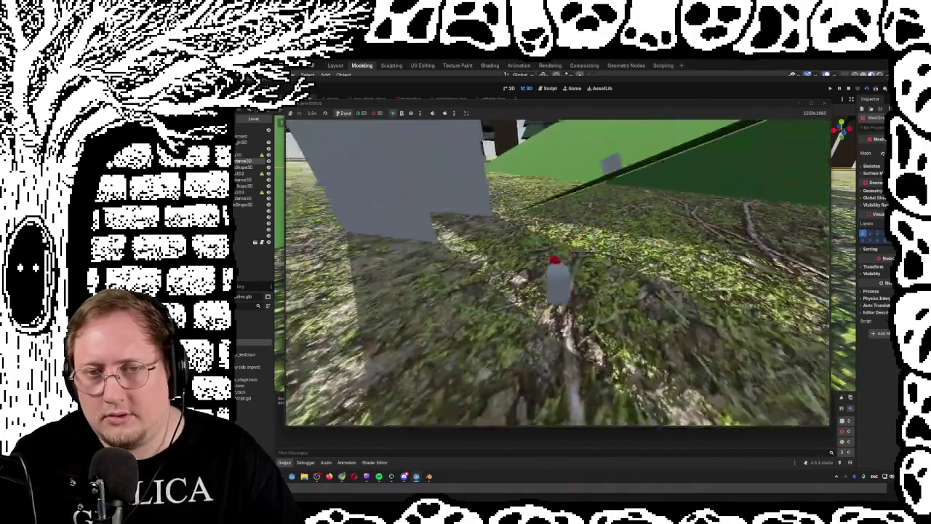
key(a)
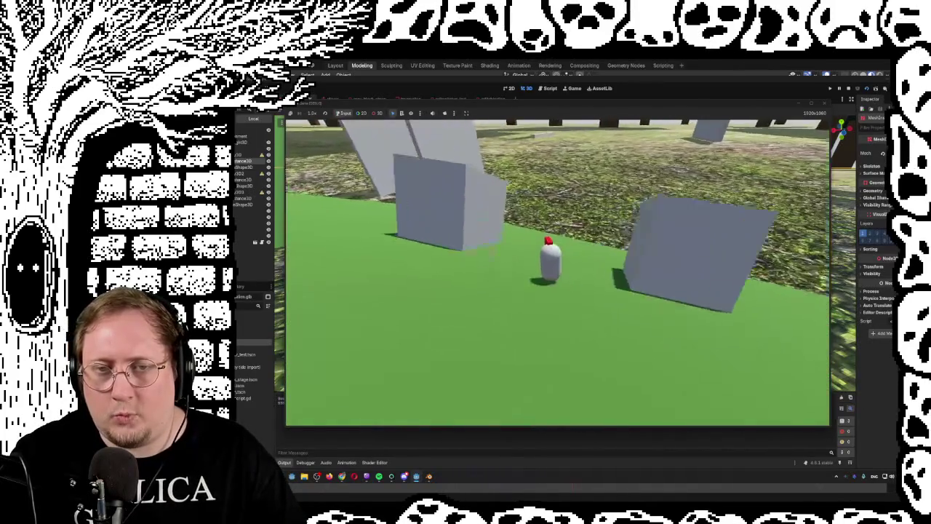
key(a)
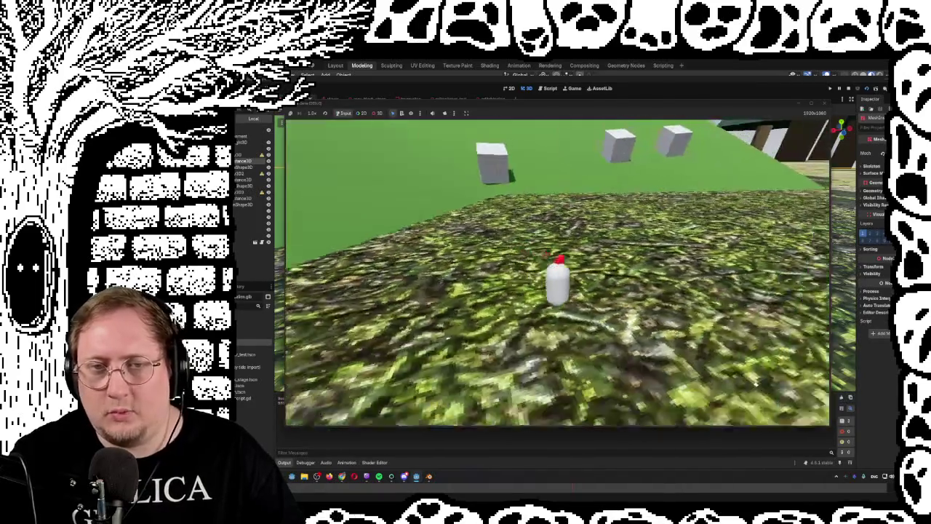
key(w)
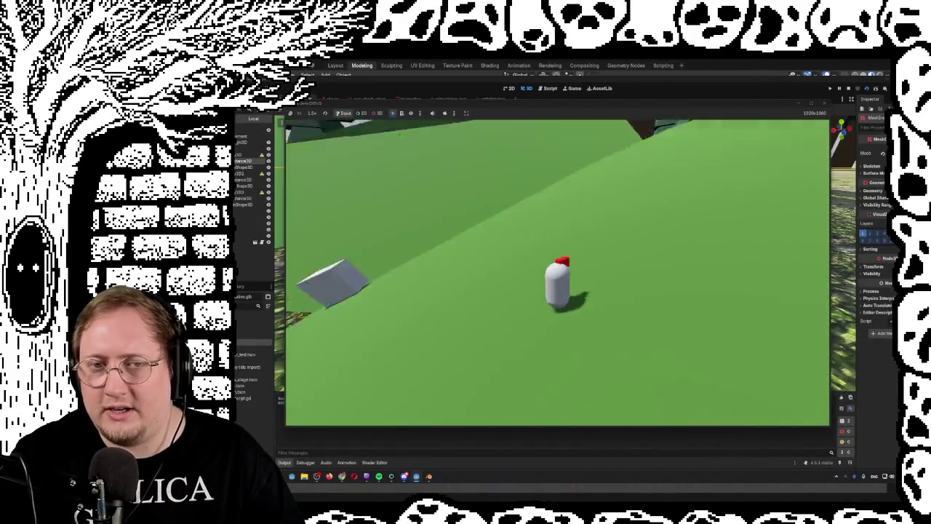
key(a)
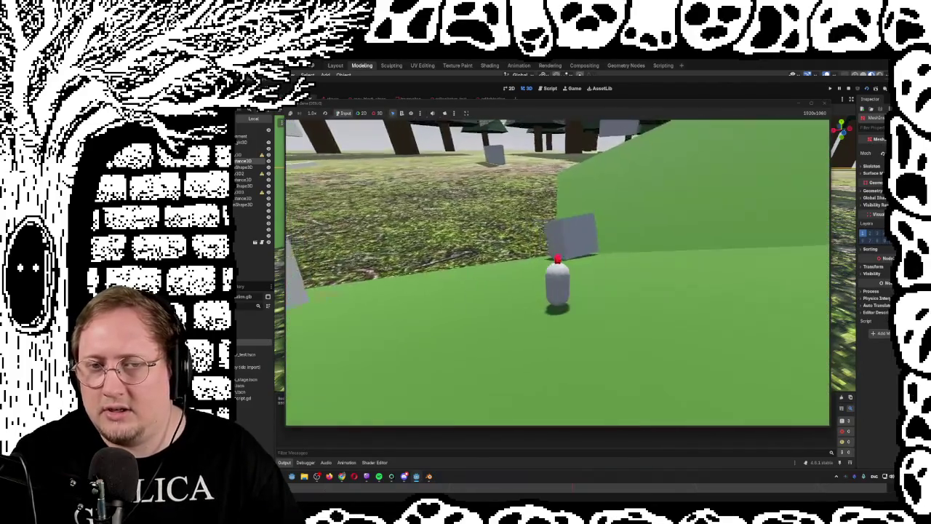
key(s)
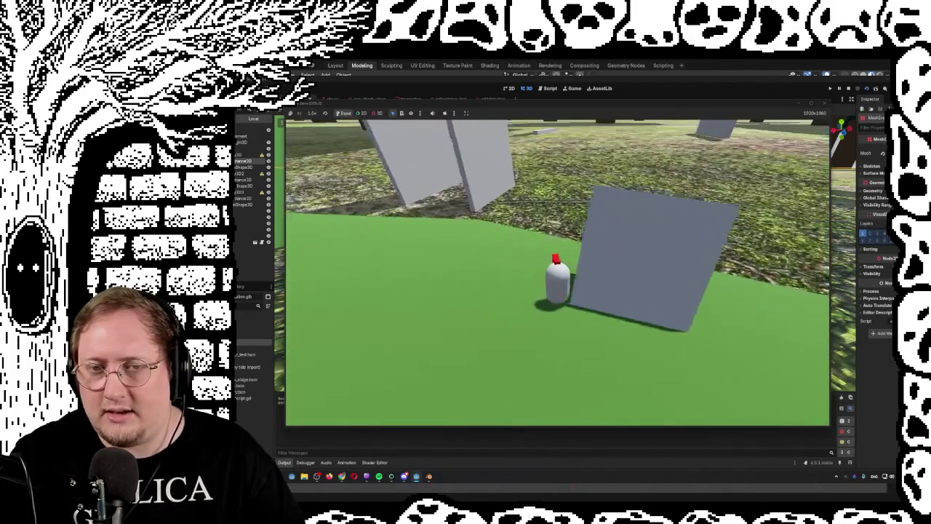
key(d)
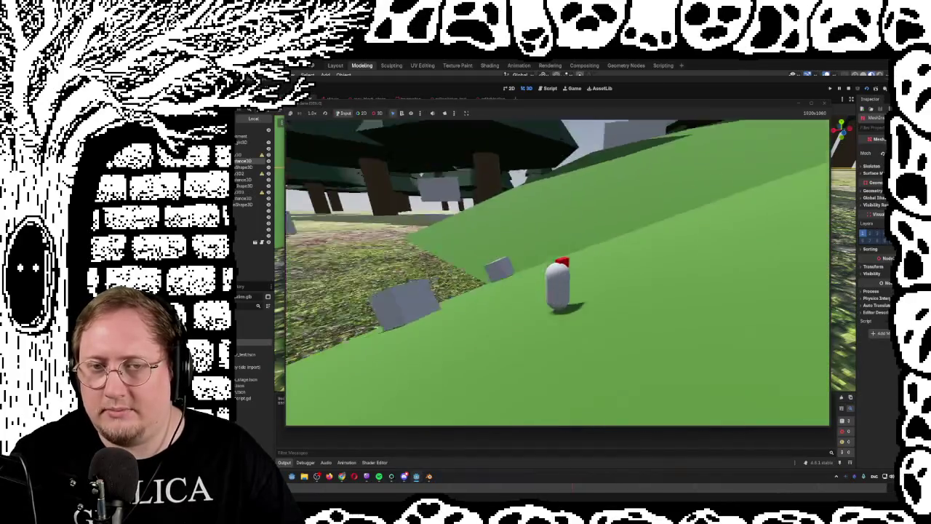
Roll past the grey cubes toward the trees, stop the game, and bring up the Steam store search.
key(w)
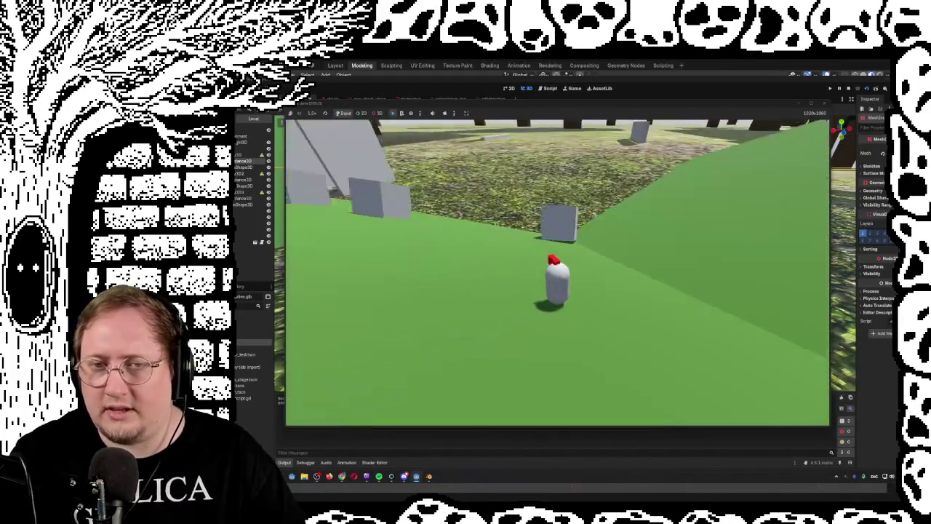
key(w)
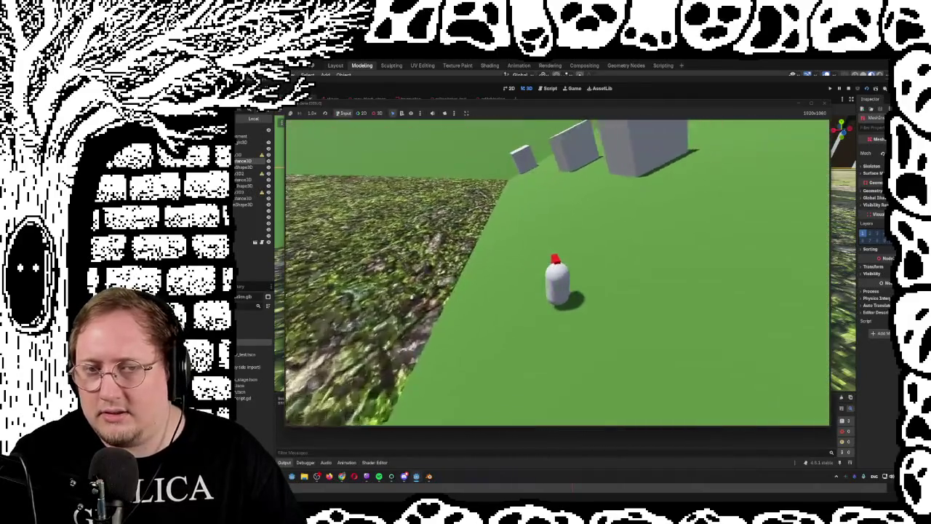
key(w)
key(w)
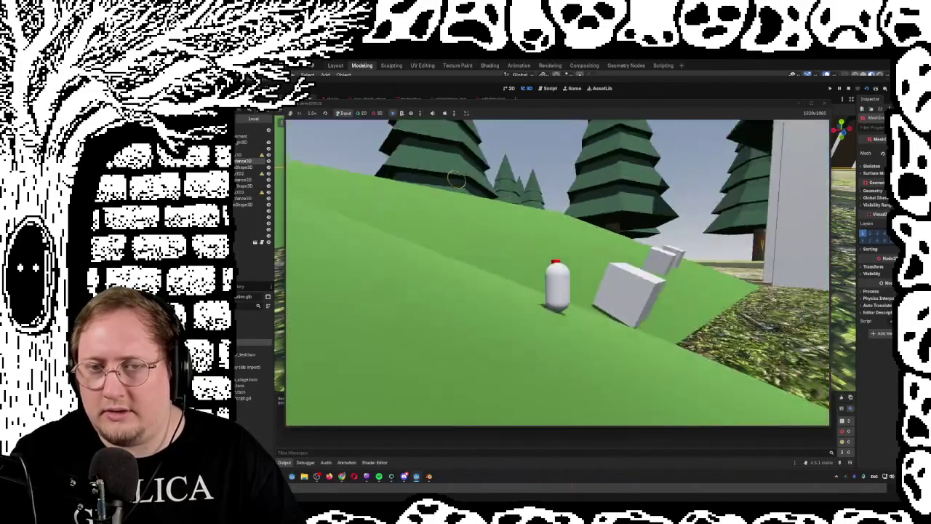
key(w)
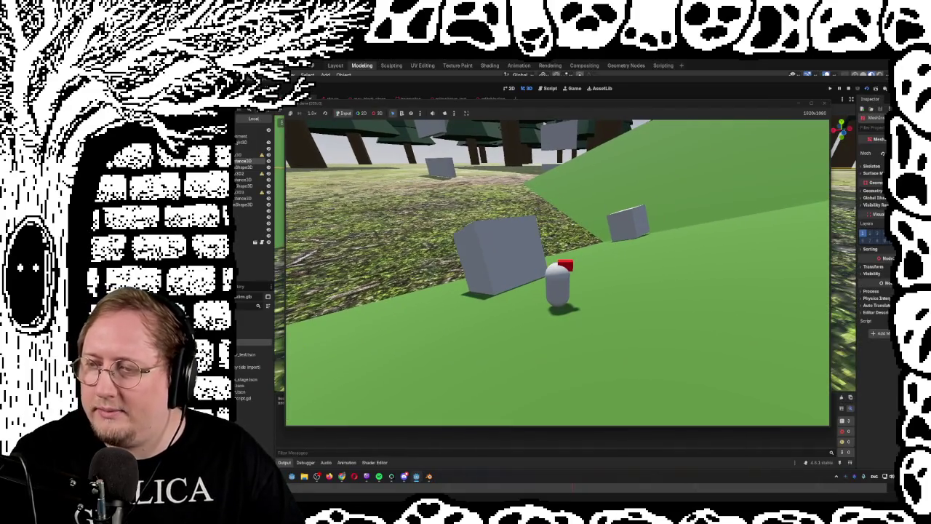
key(w)
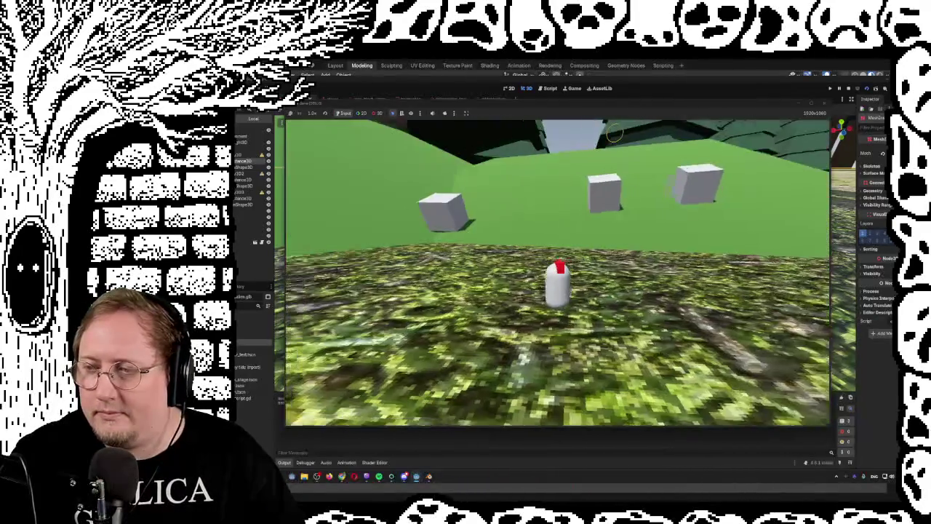
key(w)
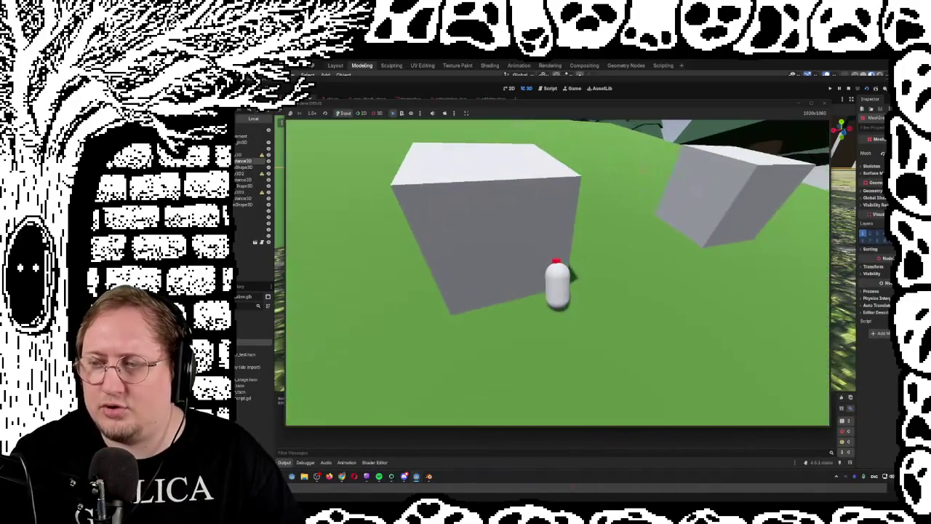
key(w)
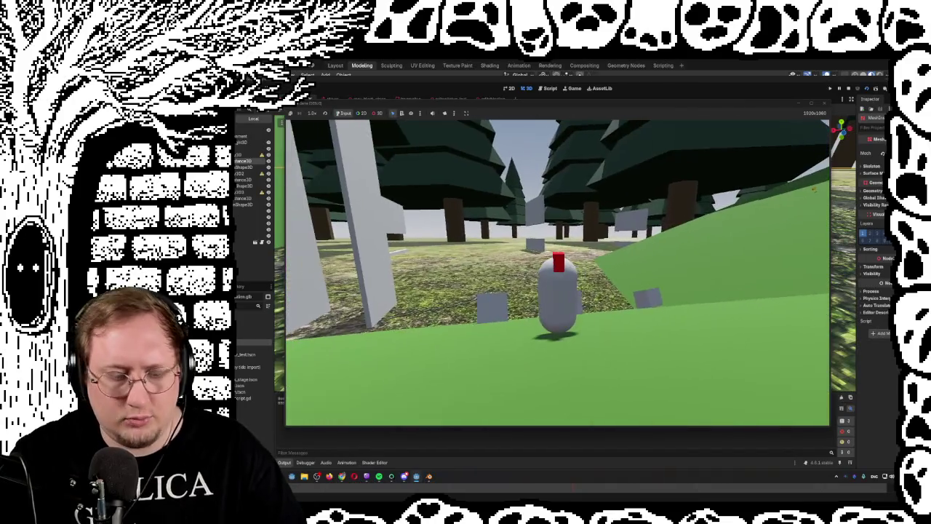
key(F8)
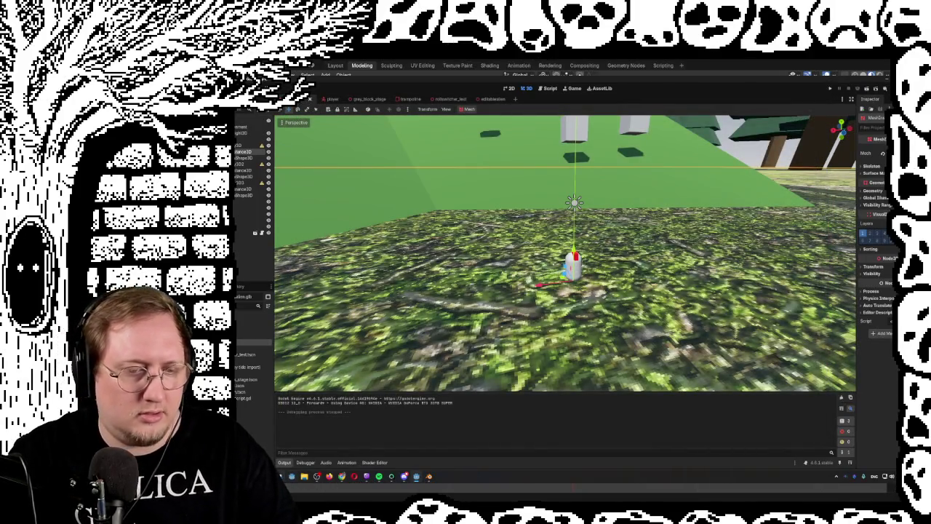
key(alt+Tab)
click(820, 108)
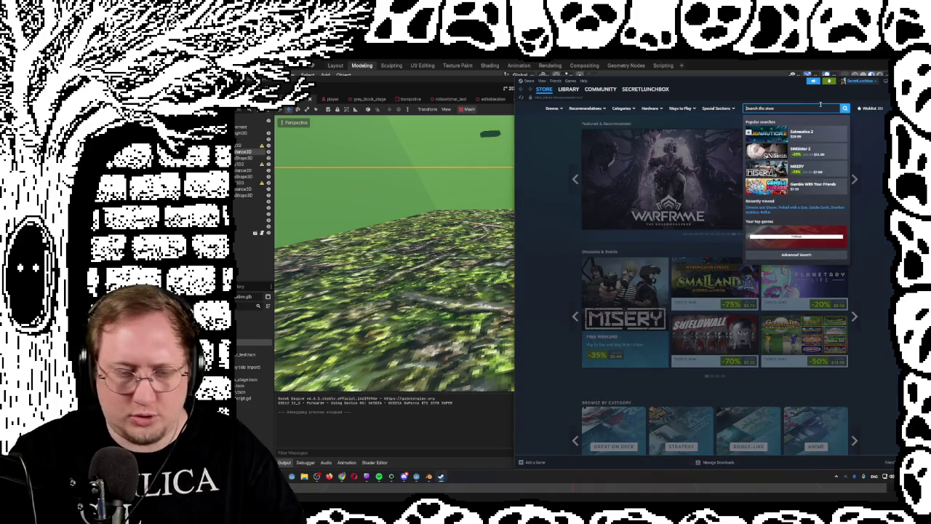
Search the store for 'supraland', open the Supraland page, and play its trailer.
text(supral)
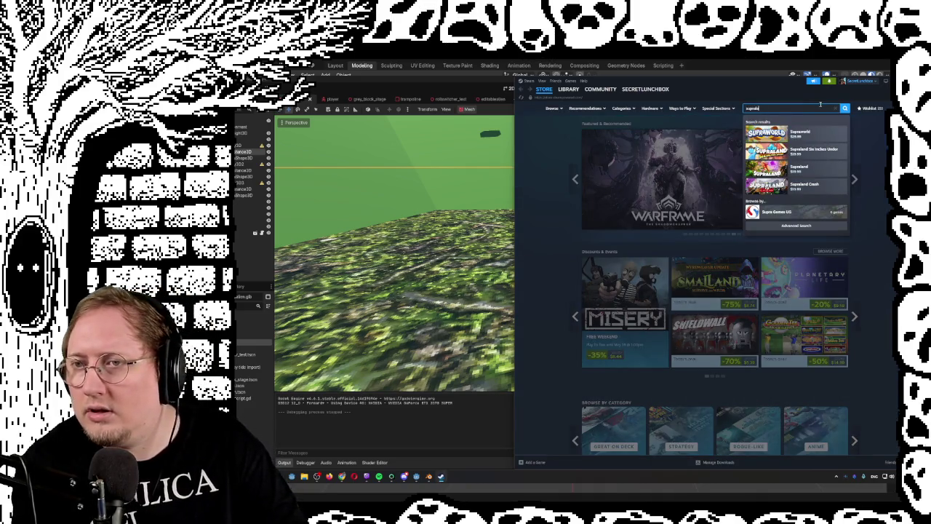
text(an)
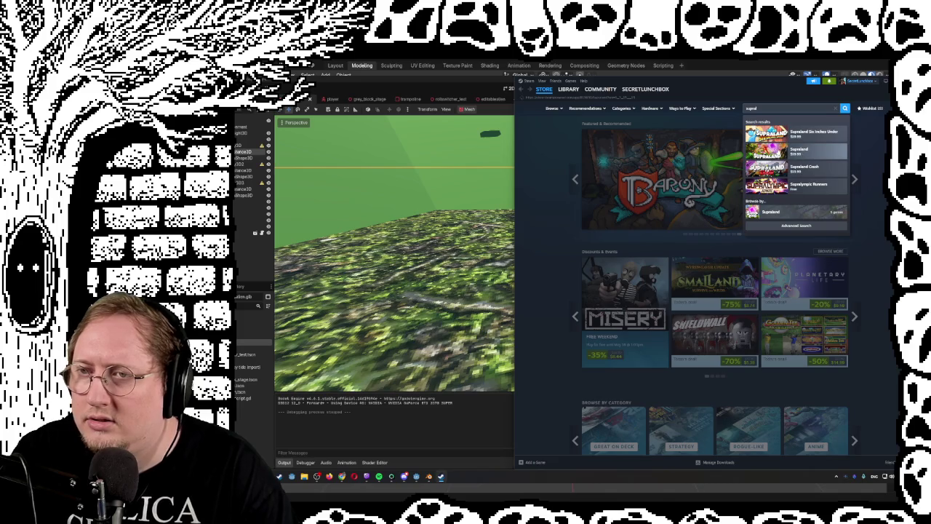
click(796, 151)
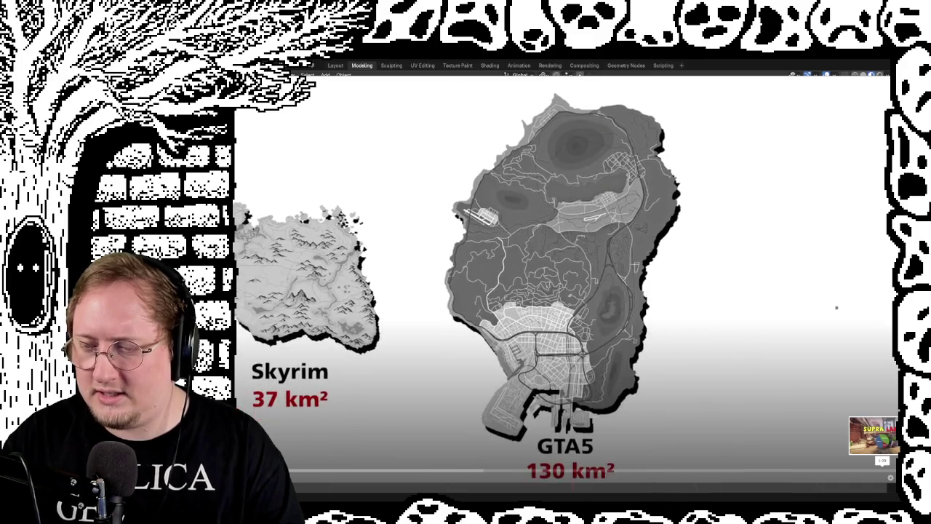
click(833, 307)
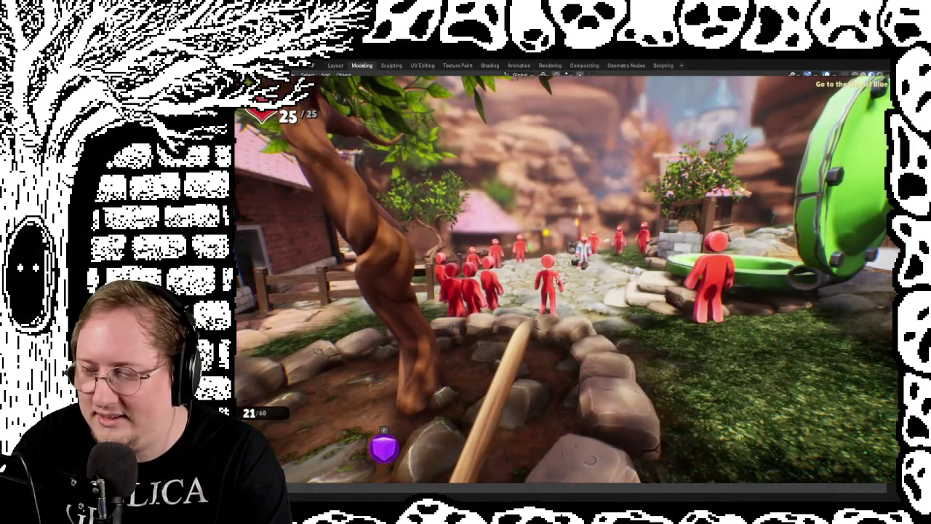
Exit the fullscreen trailer, add Supraland to the wishlist, and close the Steam window.
key(Escape)
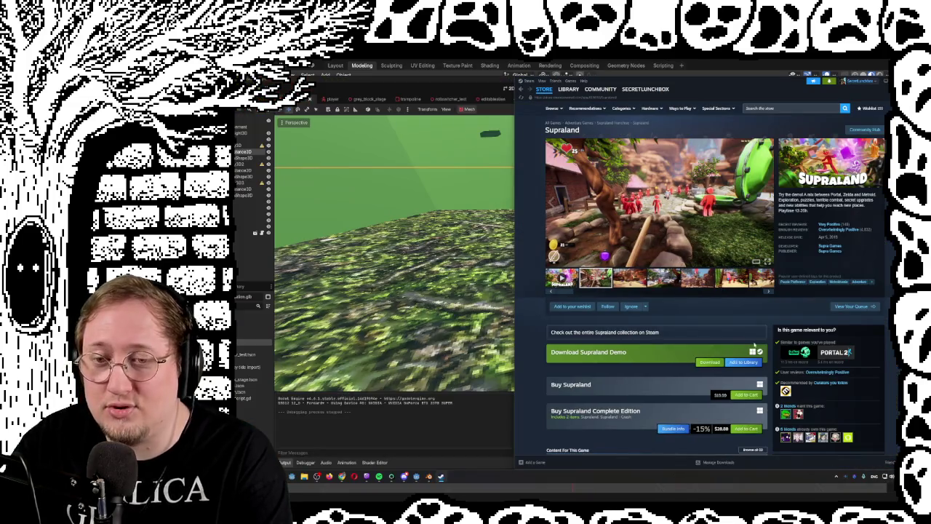
click(572, 305)
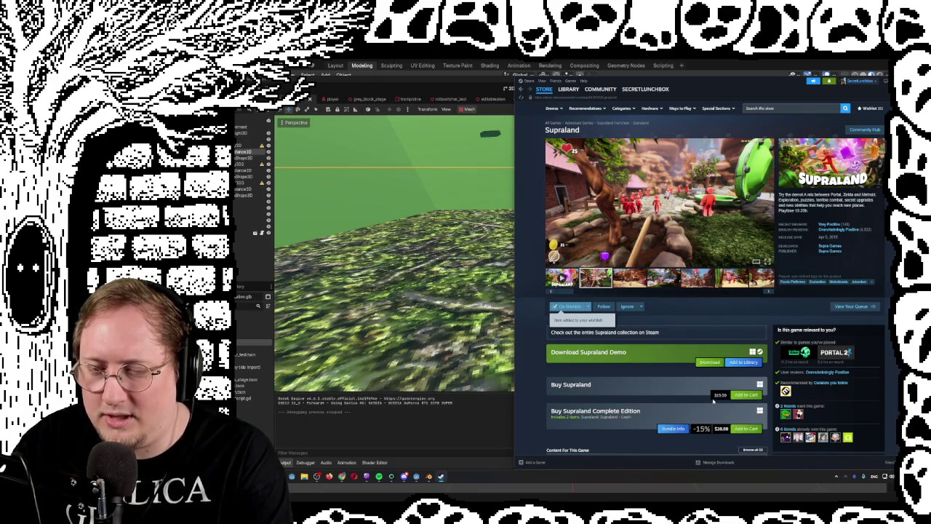
drag(715, 396, 729, 397)
click(729, 397)
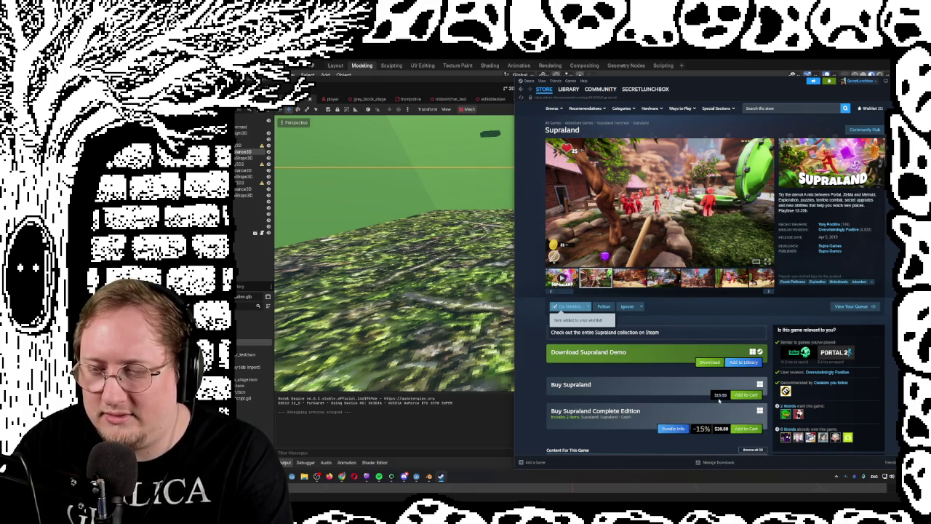
key(alt+F4)
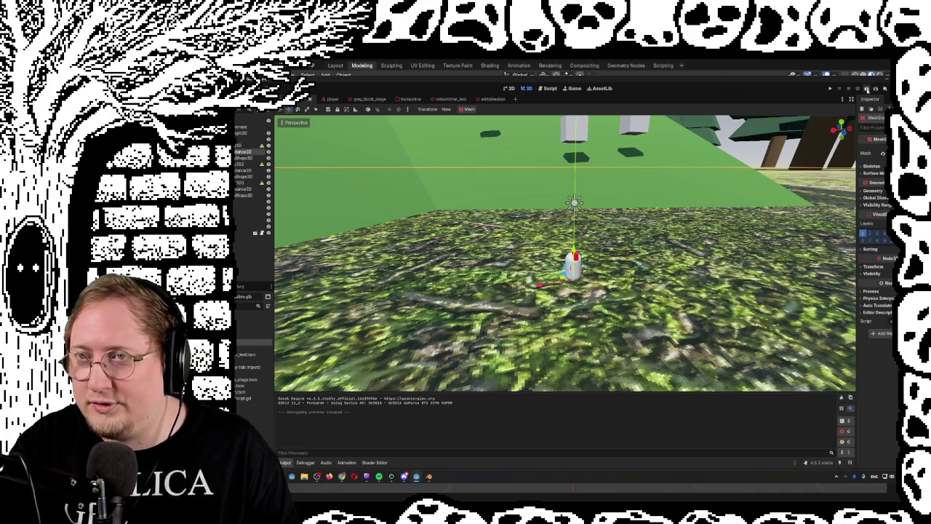
Run the capsule-character game again, stop it with F8, and switch back to Steam.
click(866, 88)
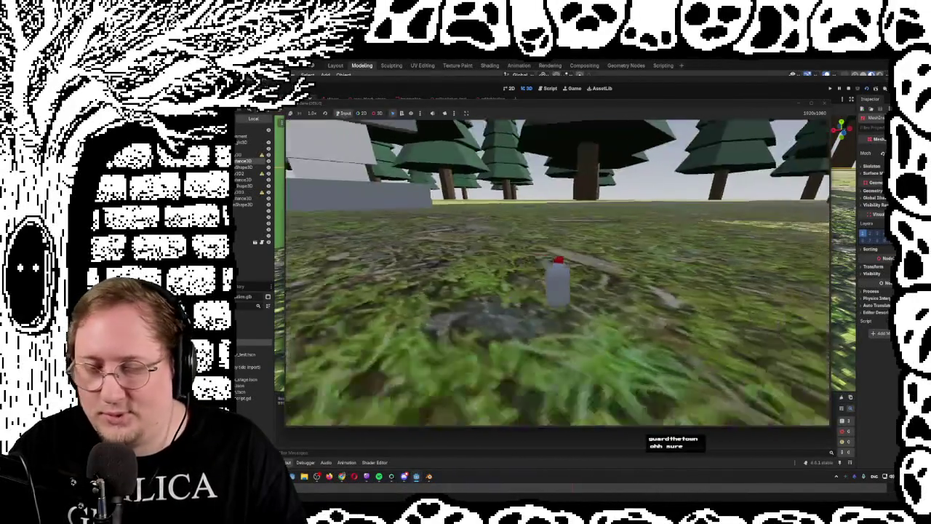
key(F8)
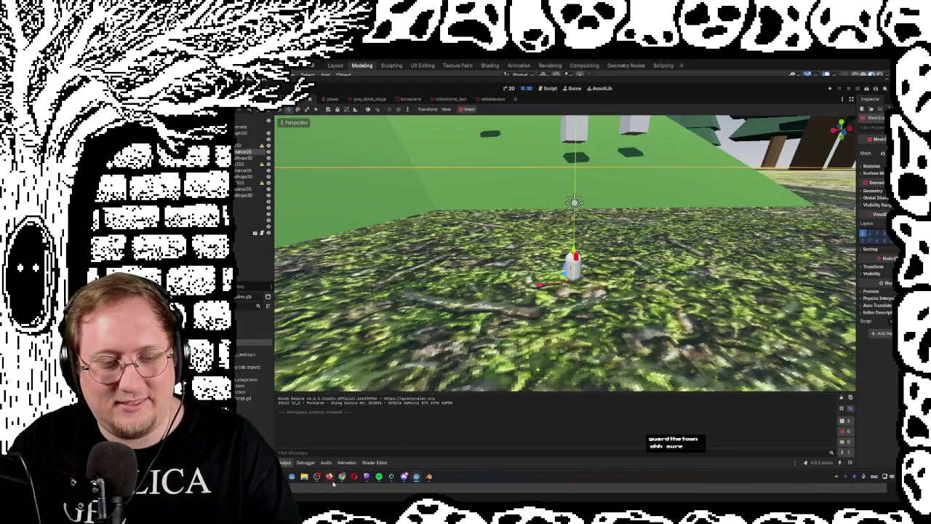
key(alt+Tab)
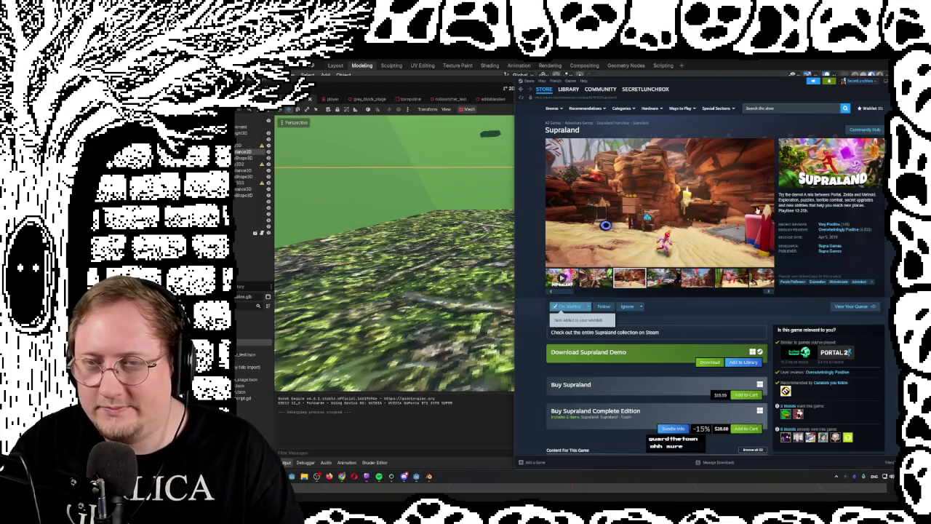
Search the store for 'darkest path', open the Darkest Path page, and maximize its window.
click(790, 108)
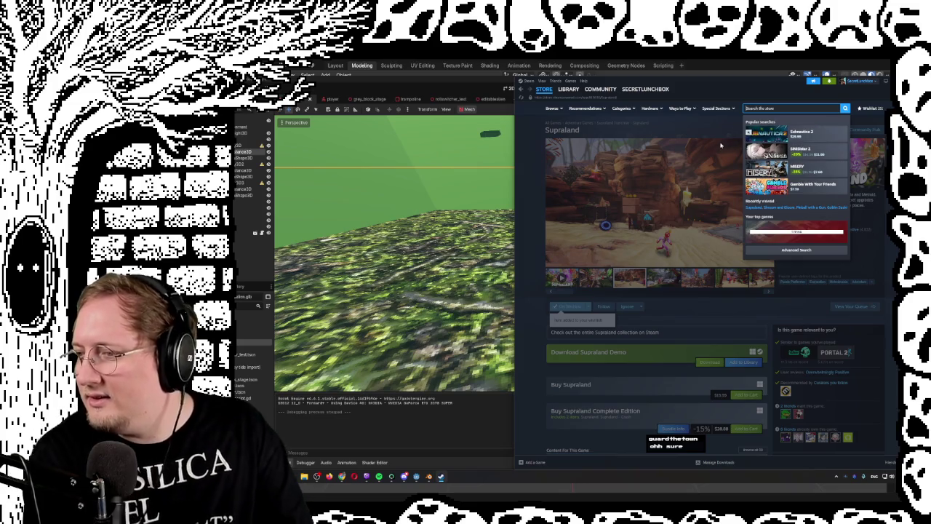
text(darkest path)
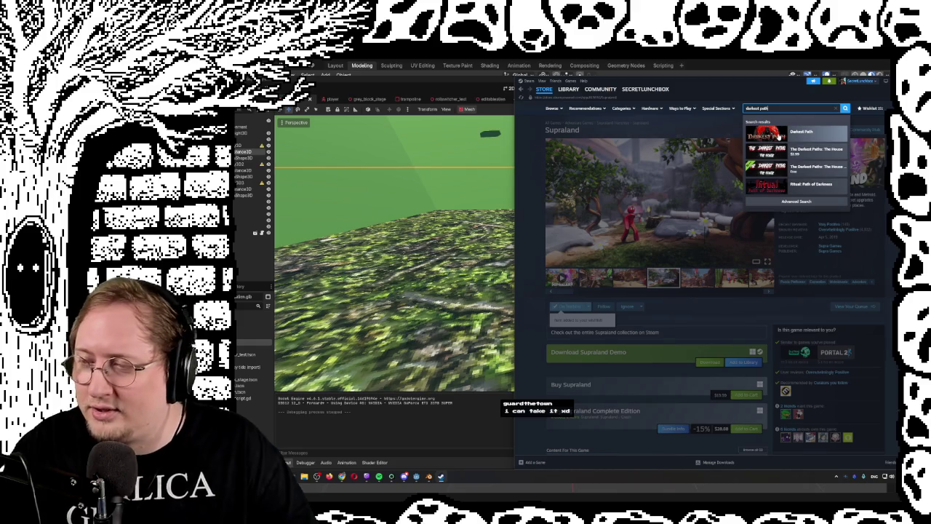
click(777, 137)
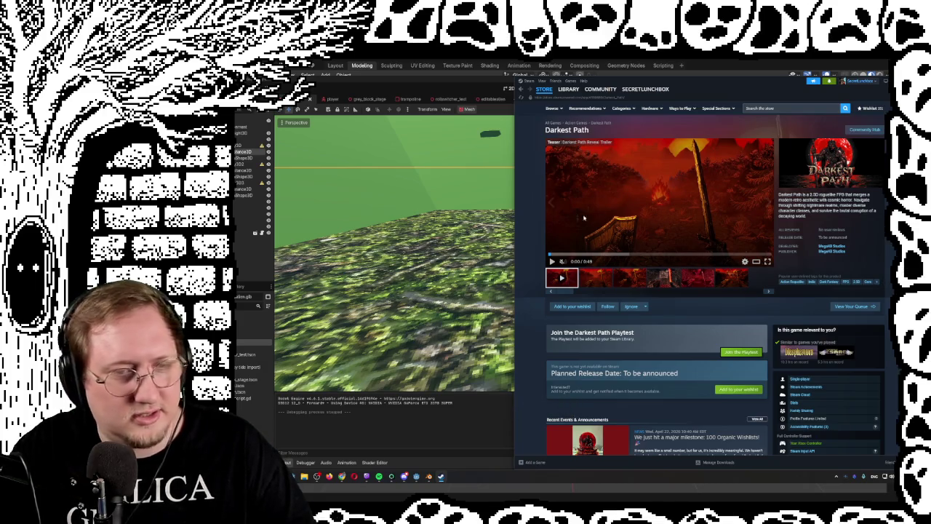
key(super+Up)
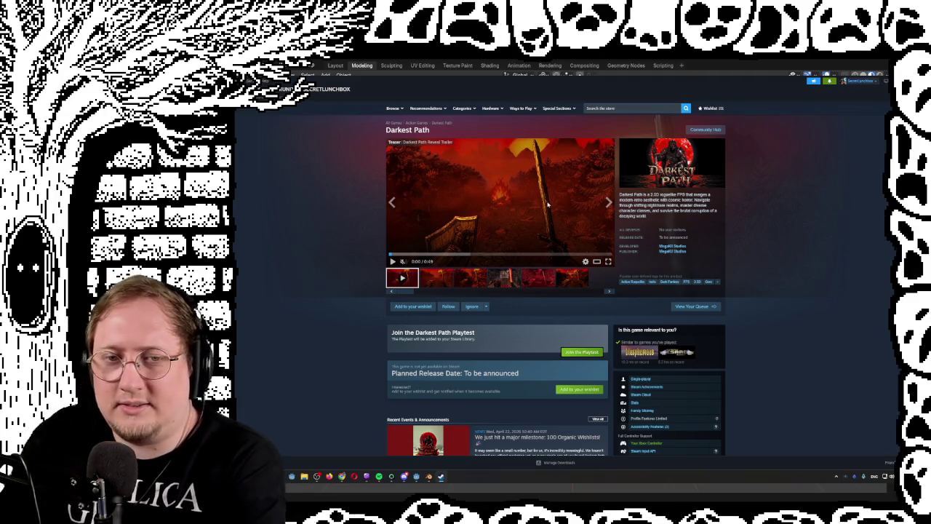
Highlight passages of the Darkest Path description, such as '2.5D' and the nightmare-realms phrase.
mouse_move(619, 195)
mouse_down()
mouse_move(685, 195)
mouse_move(677, 195)
mouse_up()
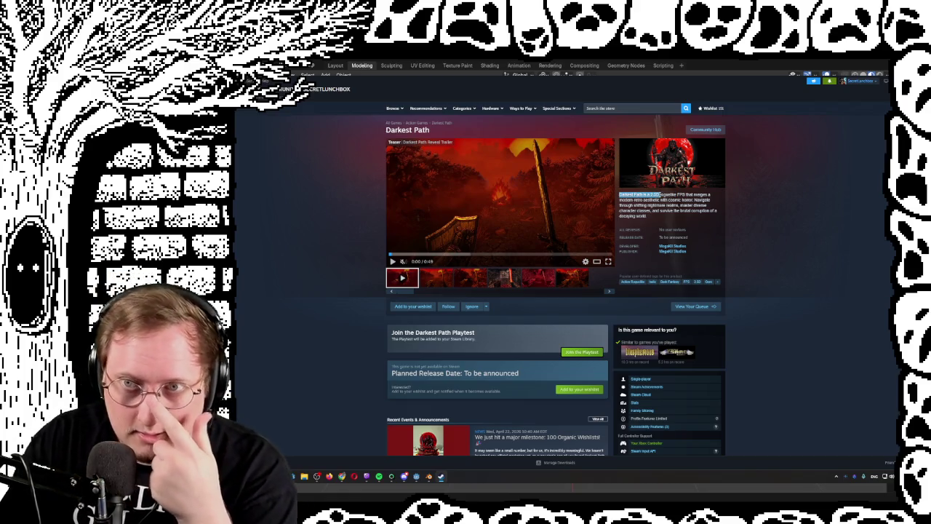
click(645, 195)
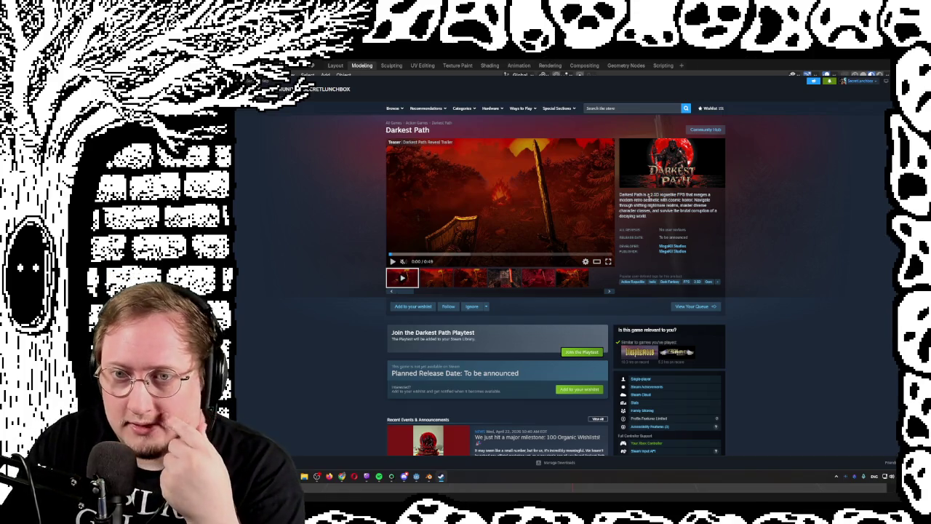
double_click(655, 195)
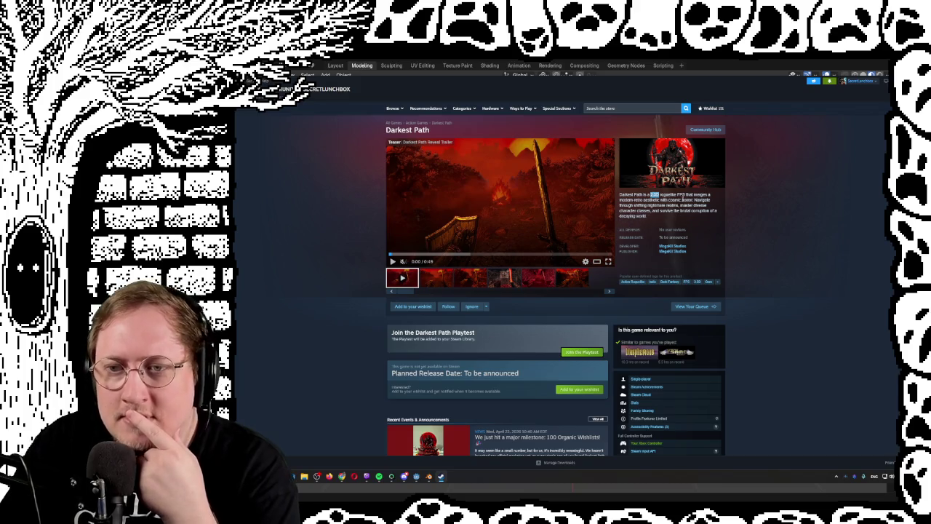
drag(696, 195, 681, 201)
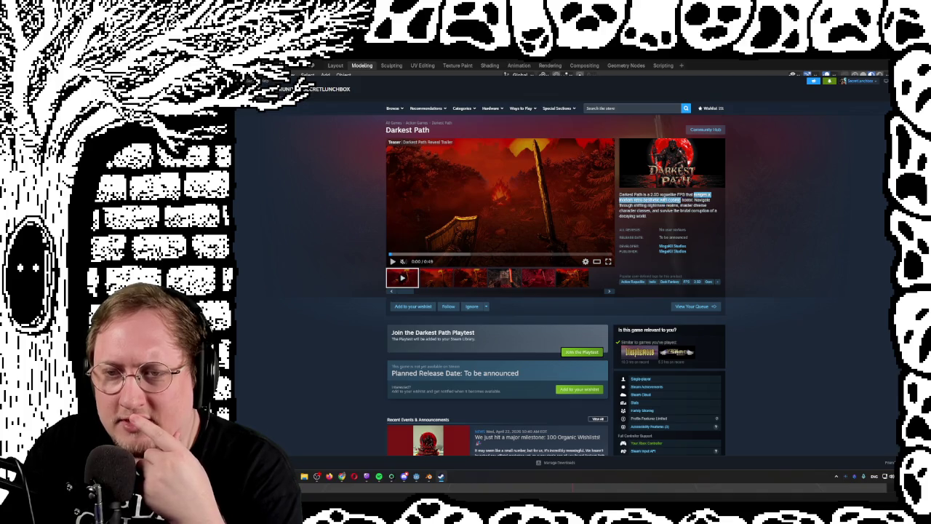
click(688, 200)
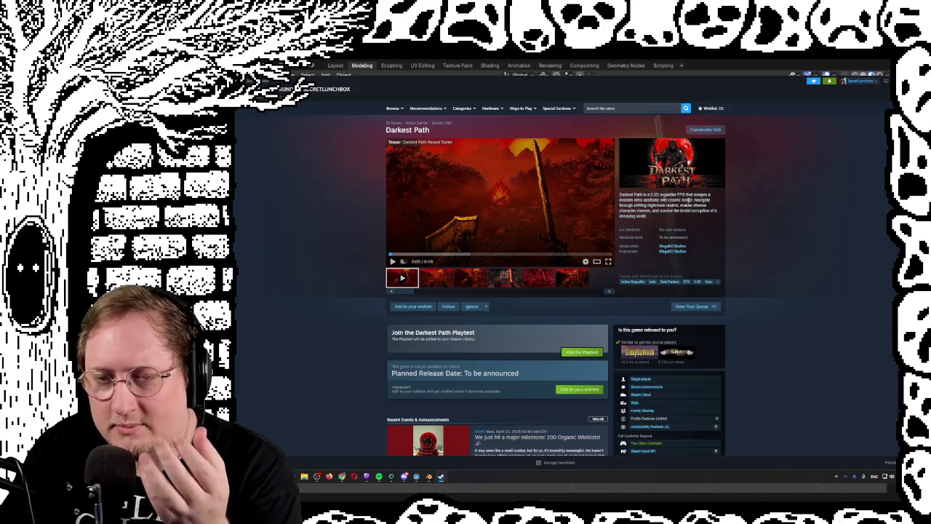
mouse_move(695, 199)
mouse_down()
mouse_move(628, 208)
mouse_move(720, 215)
mouse_move(683, 218)
mouse_up()
click(704, 207)
click(683, 217)
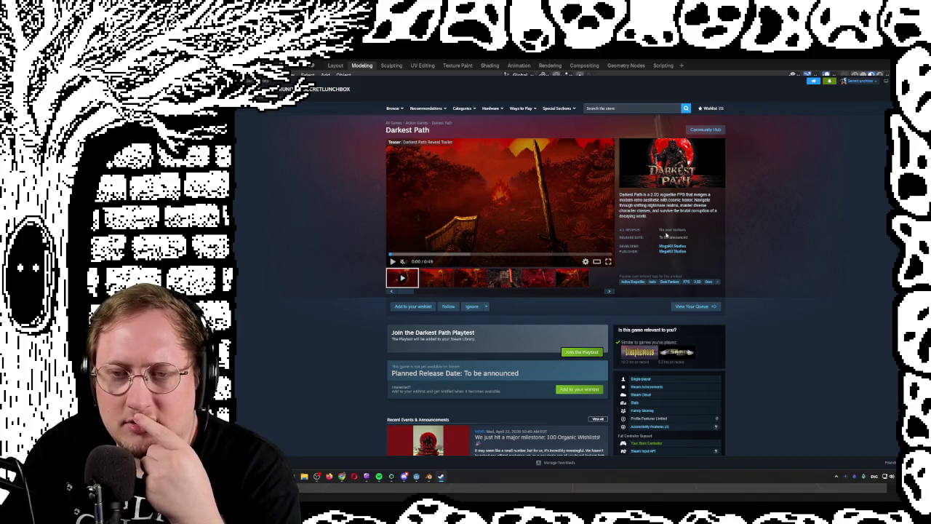
Watch the Darkest Path trailer full screen, then search the store for 'shroom'.
click(608, 262)
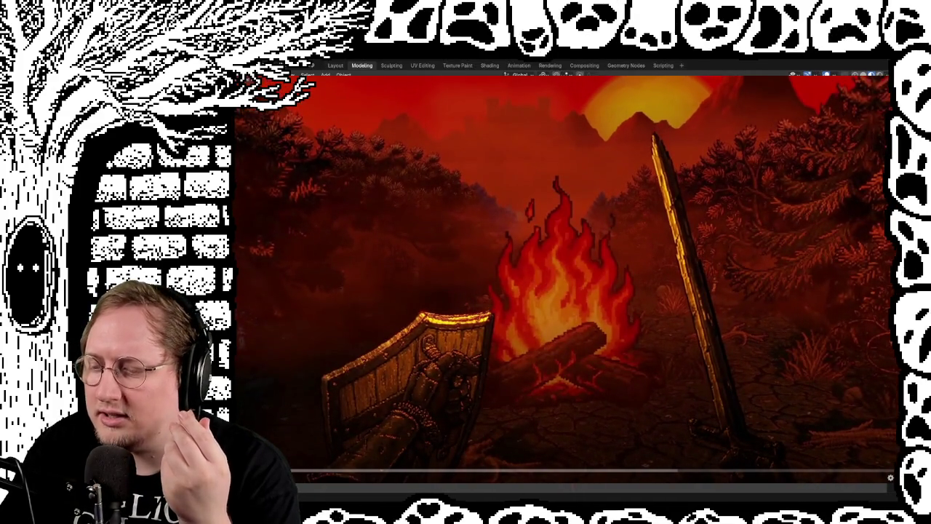
key(Escape)
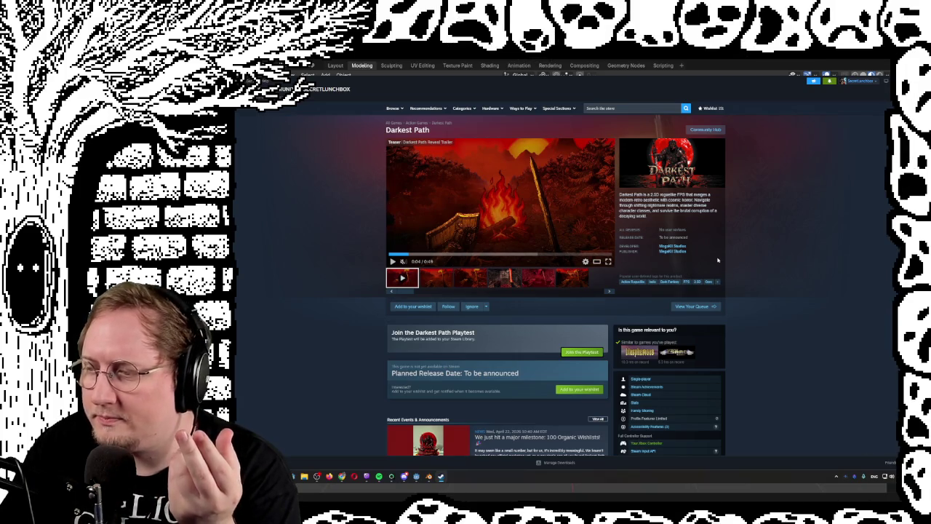
click(633, 107)
text(s)
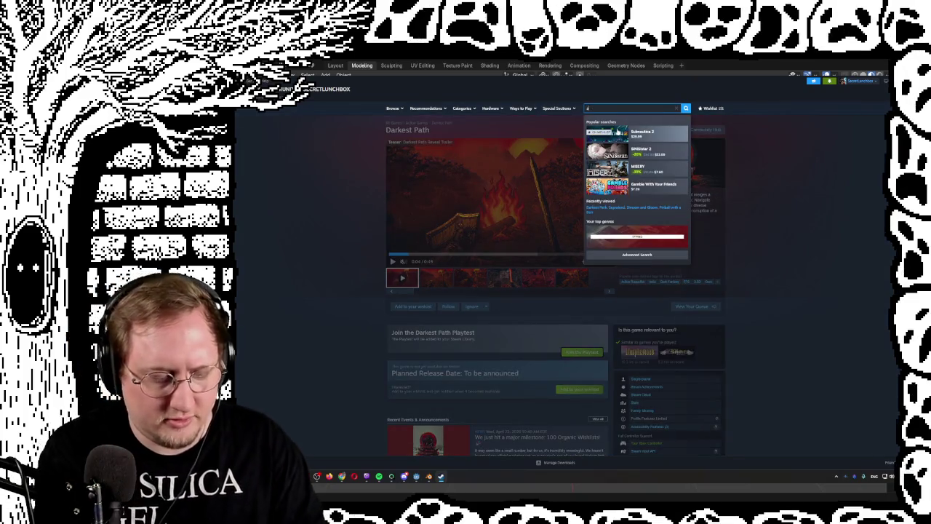
text(hroom)
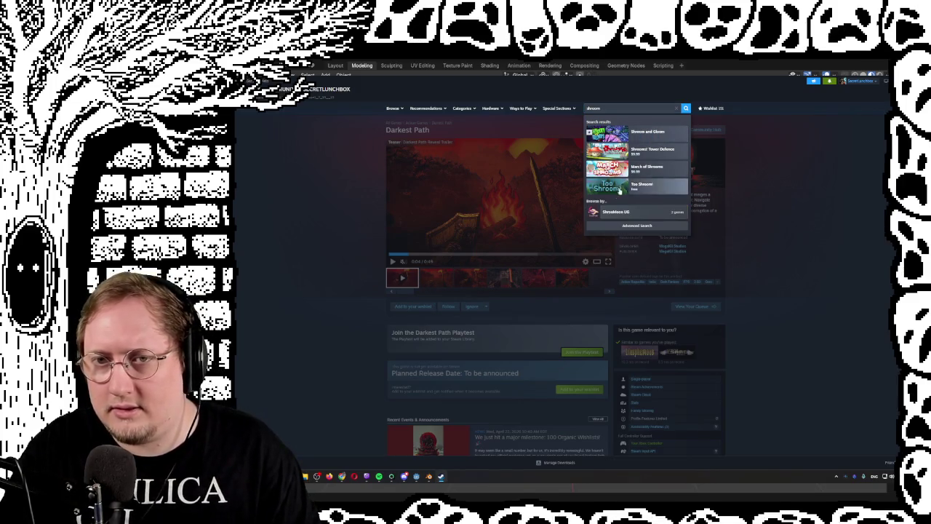
Open the Shroom and Gloom store page and watch its announce trailer full screen.
click(647, 132)
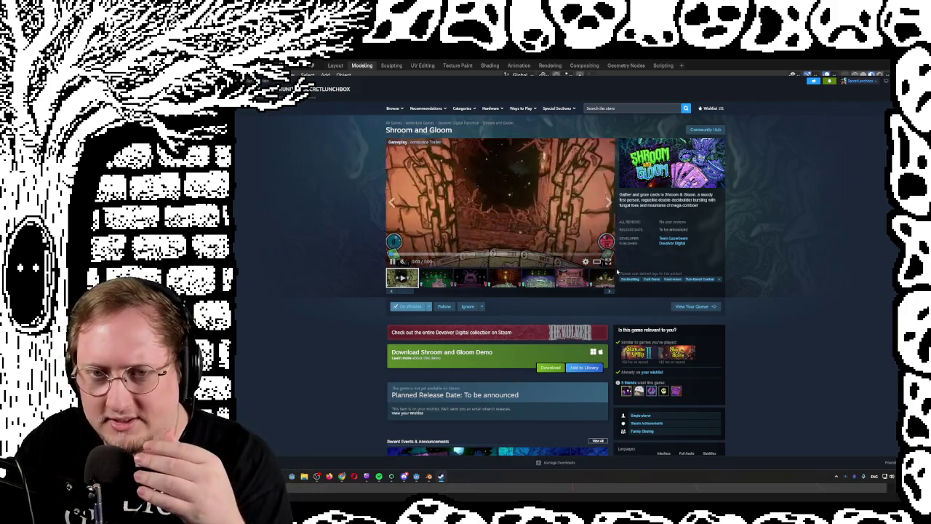
click(608, 261)
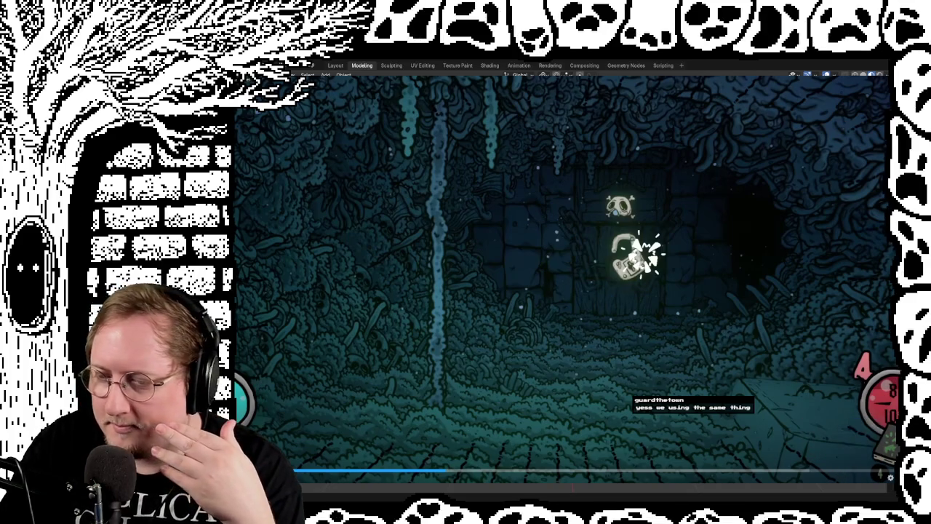
key(Escape)
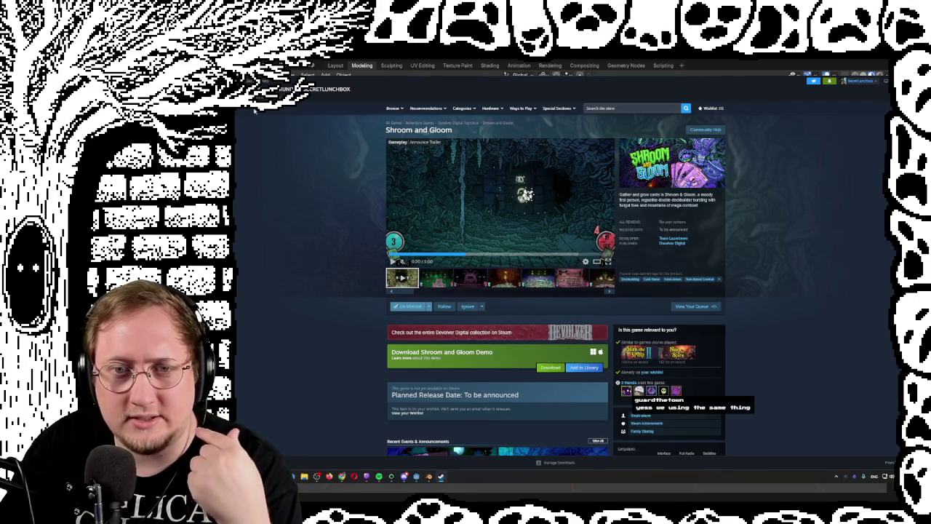
scroll(607, 266, down, 1)
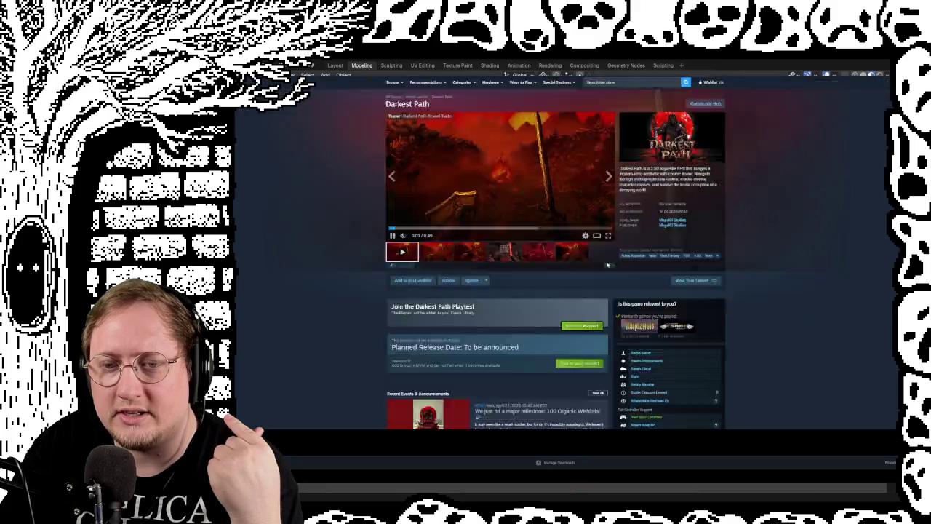
Play the Darkest Path reveal trailer in full-screen mode.
click(609, 235)
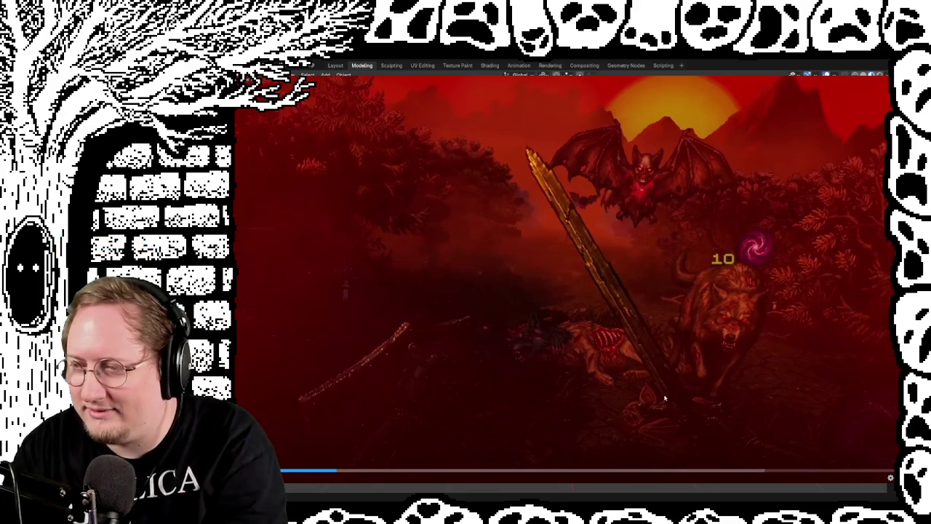
Resume the full-screen Darkest Path trailer, rewinding slightly to replay a moment.
click(558, 176)
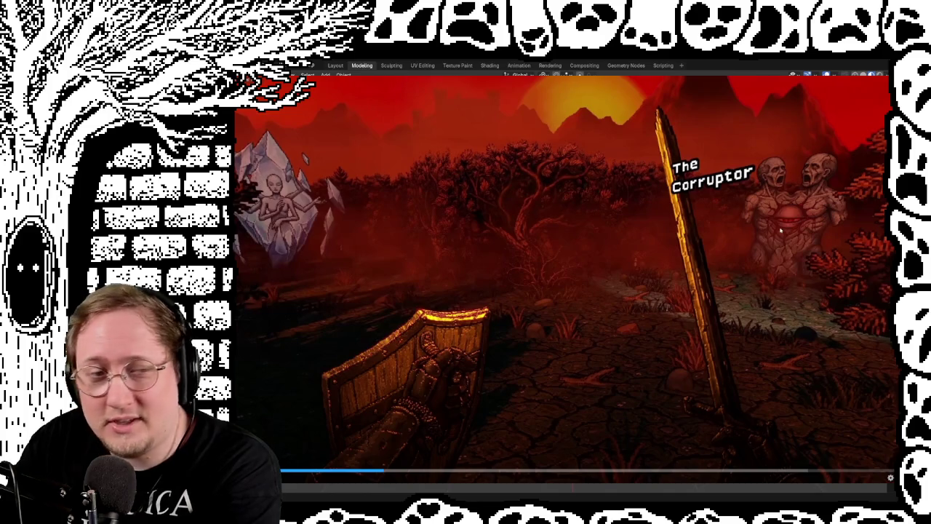
click(368, 471)
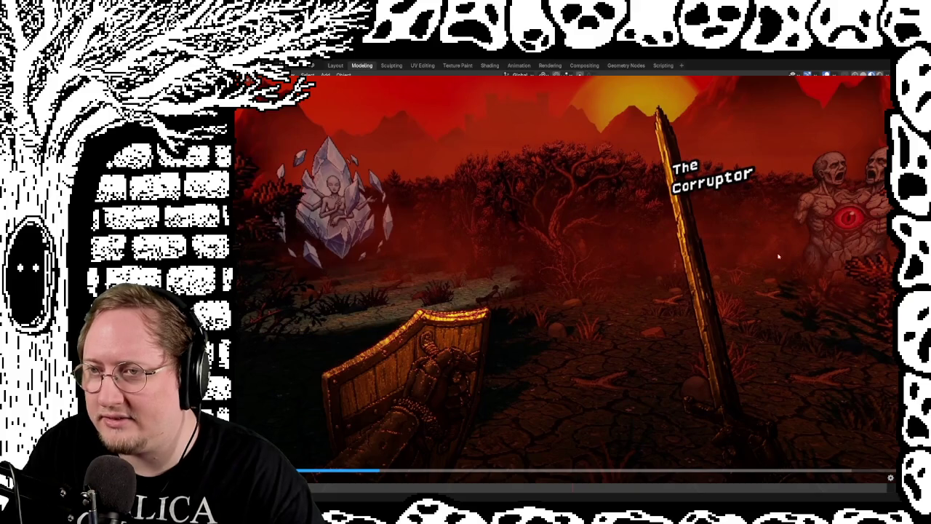
click(645, 274)
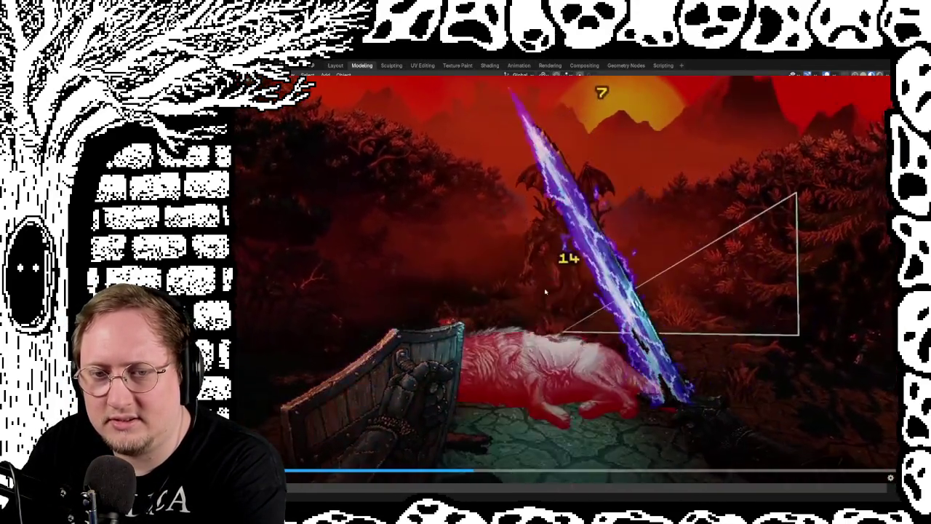
click(545, 292)
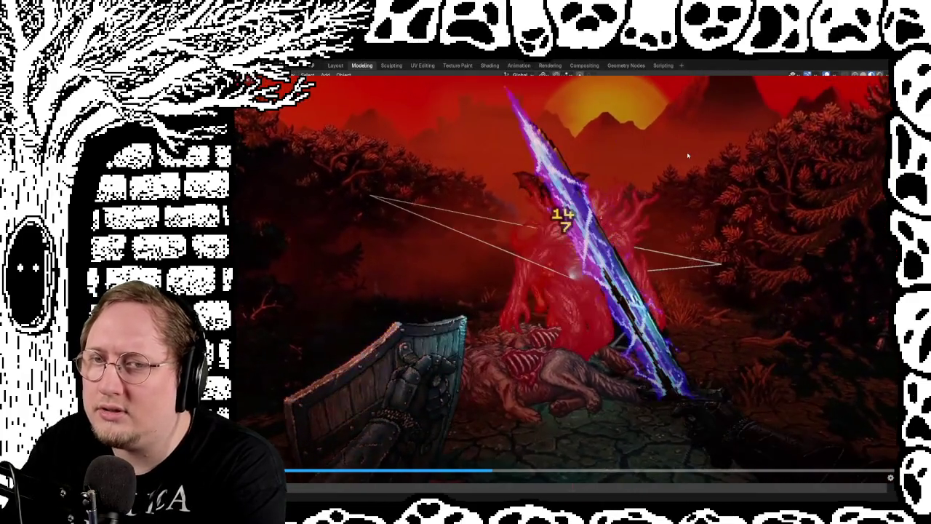
Seek the trailer back through the tree-monster, sword-strike and deer scenes to the graveyard.
click(688, 155)
click(688, 155)
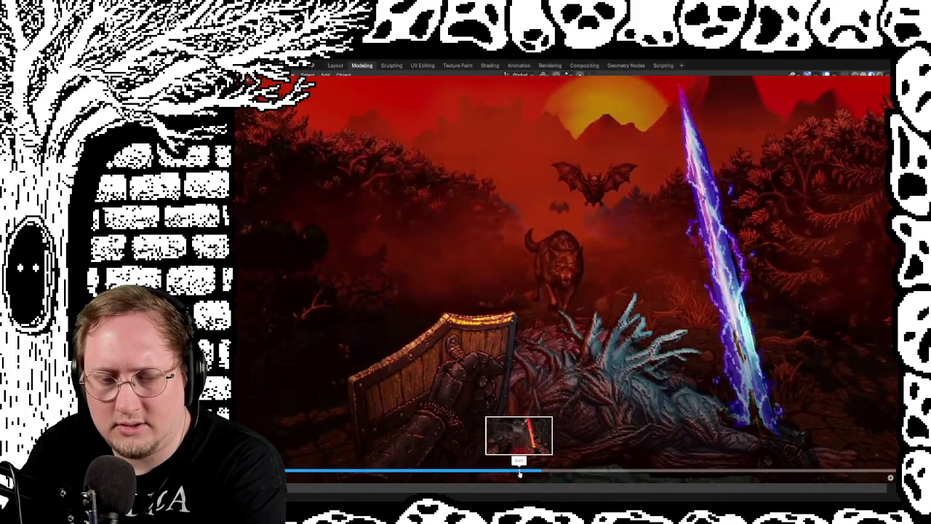
click(524, 471)
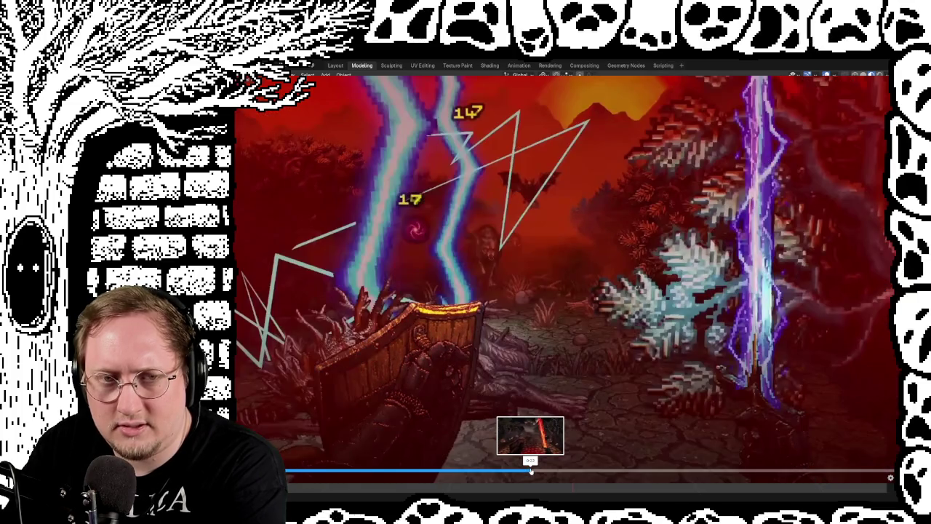
click(521, 471)
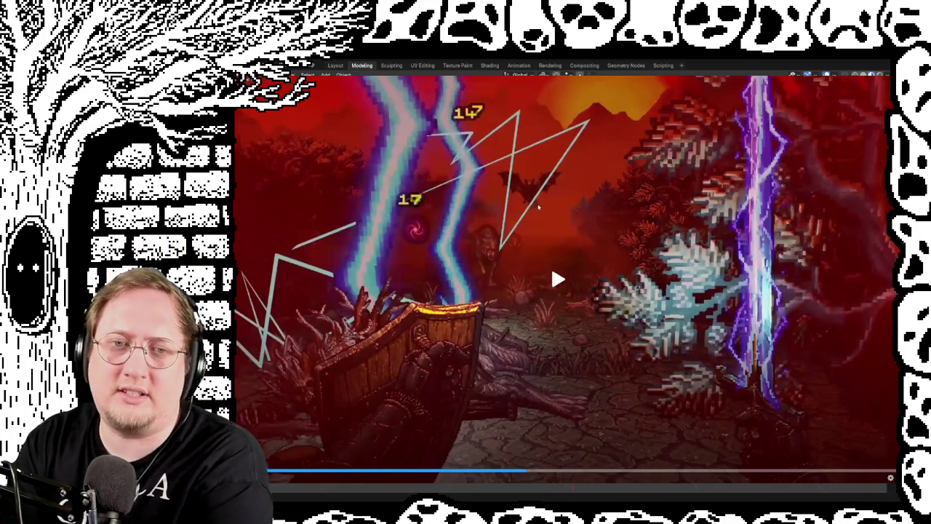
click(538, 207)
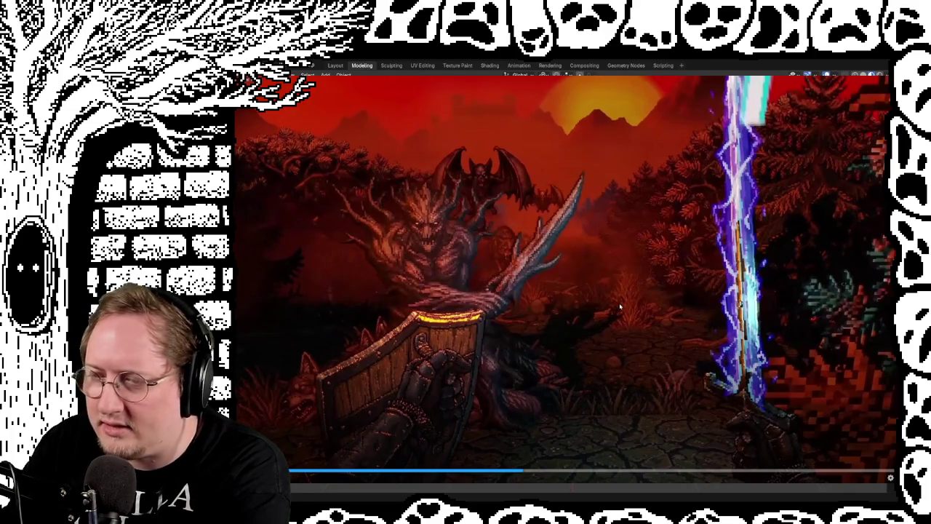
click(509, 471)
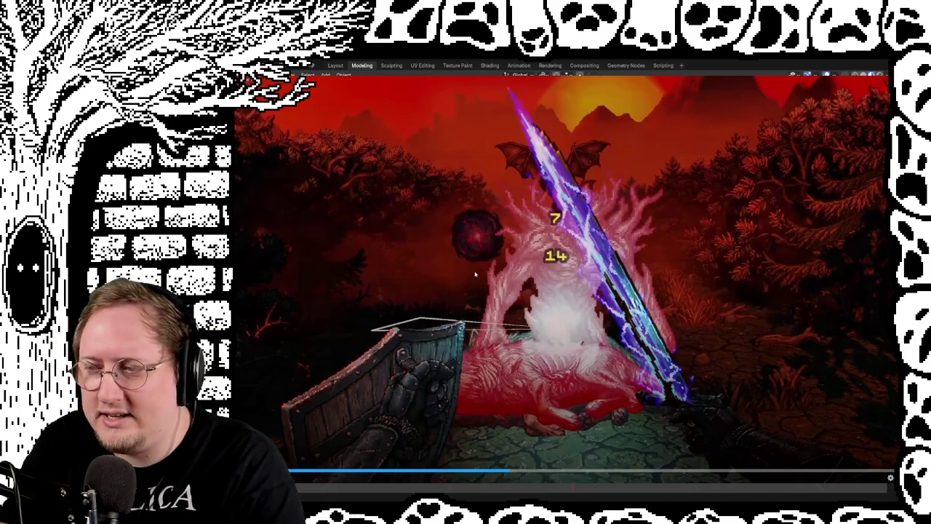
key(space)
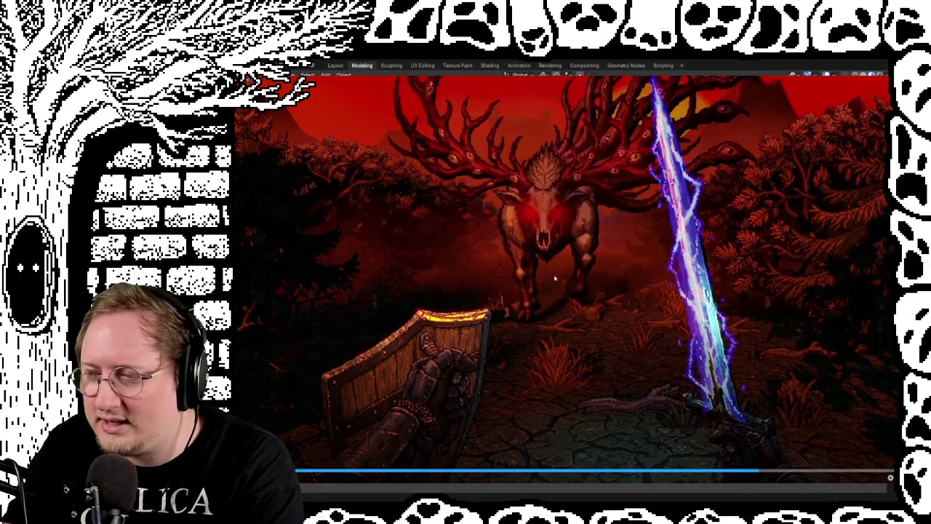
click(694, 474)
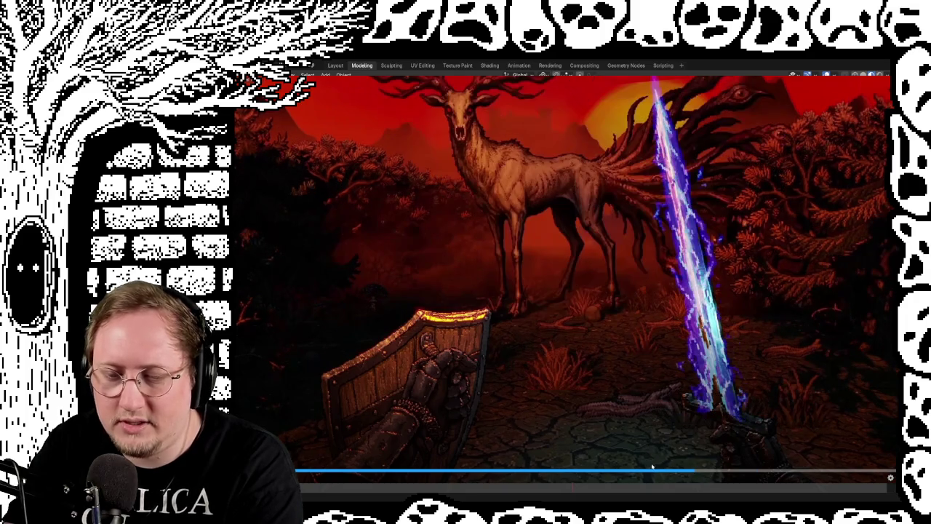
click(631, 474)
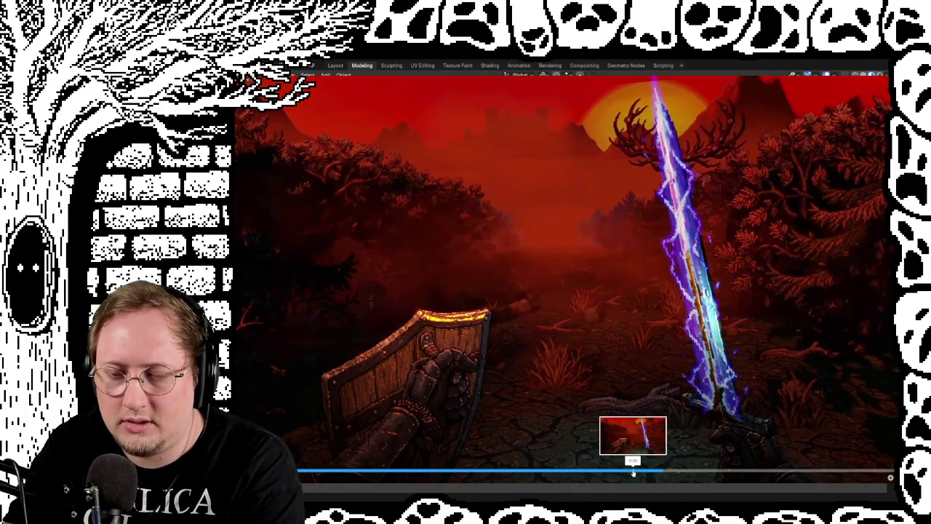
click(588, 473)
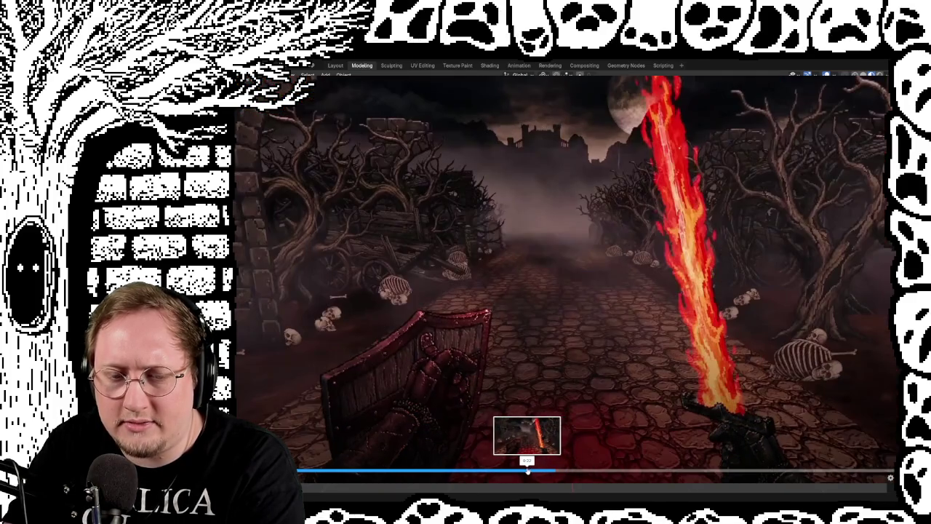
Skip around the trailer between the red demon, Corruptor and wolf lightning-sword scenes.
click(478, 472)
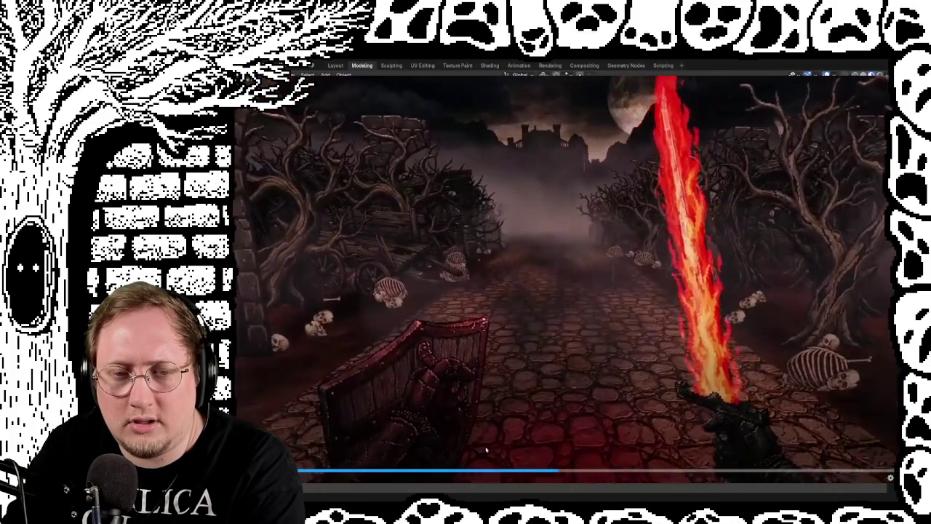
click(476, 474)
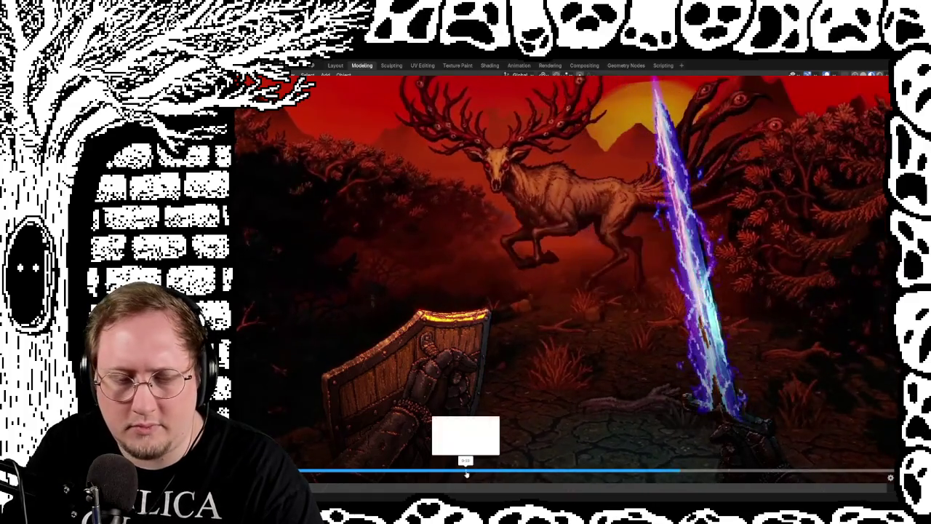
click(473, 472)
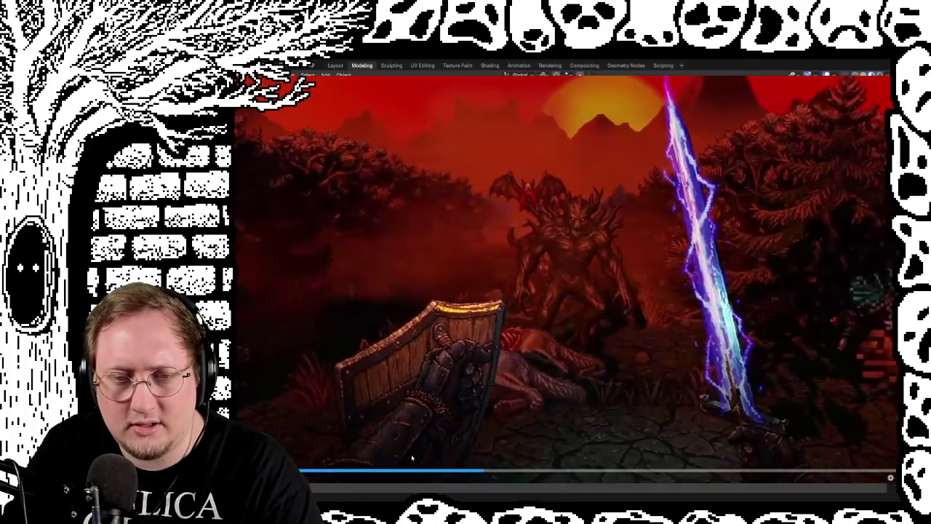
click(390, 472)
click(506, 471)
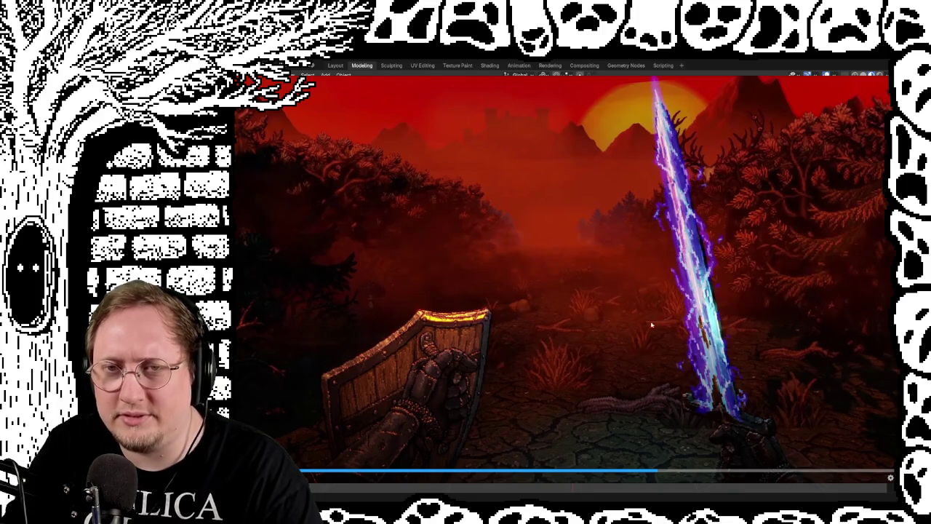
key(Left)
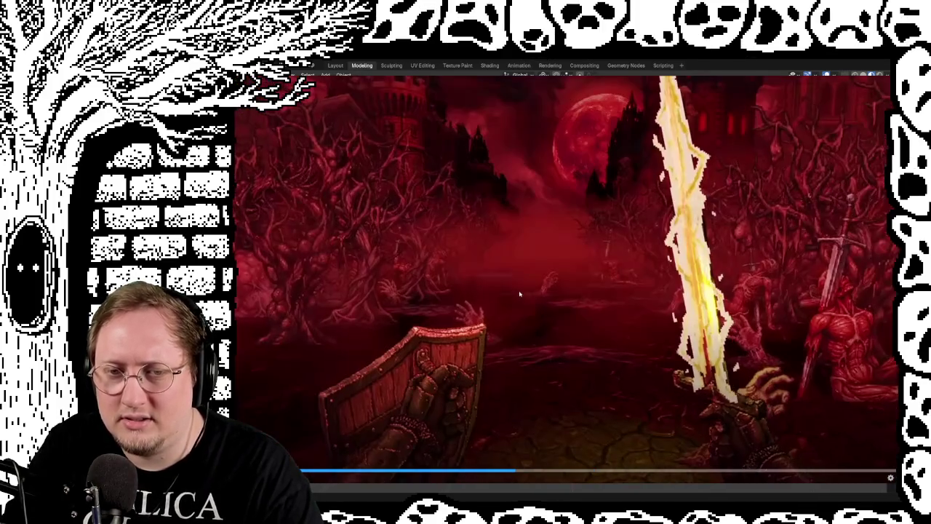
Rewind the Darkest Path trailer a few seconds with the left arrow key.
key(Left)
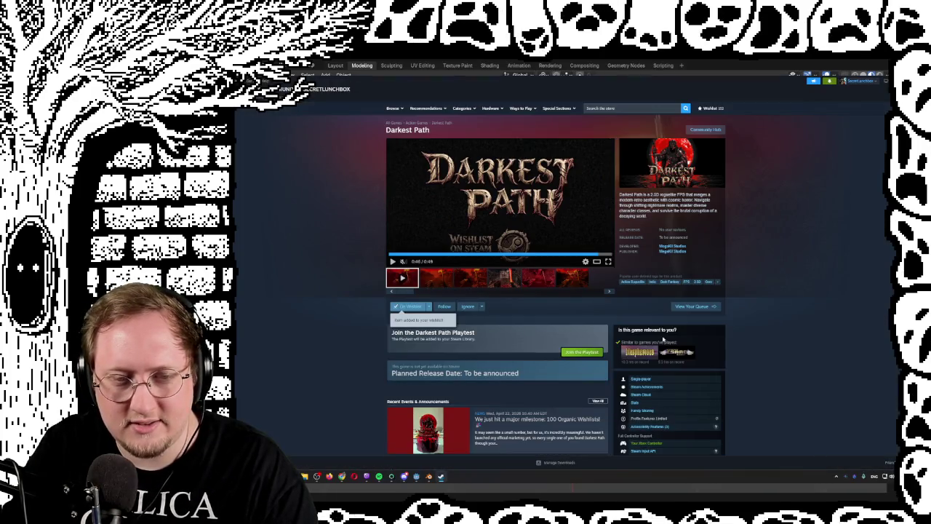
Scroll through About This Game, then join the Darkest Path Playtest.
scroll(343, 374, down, 3)
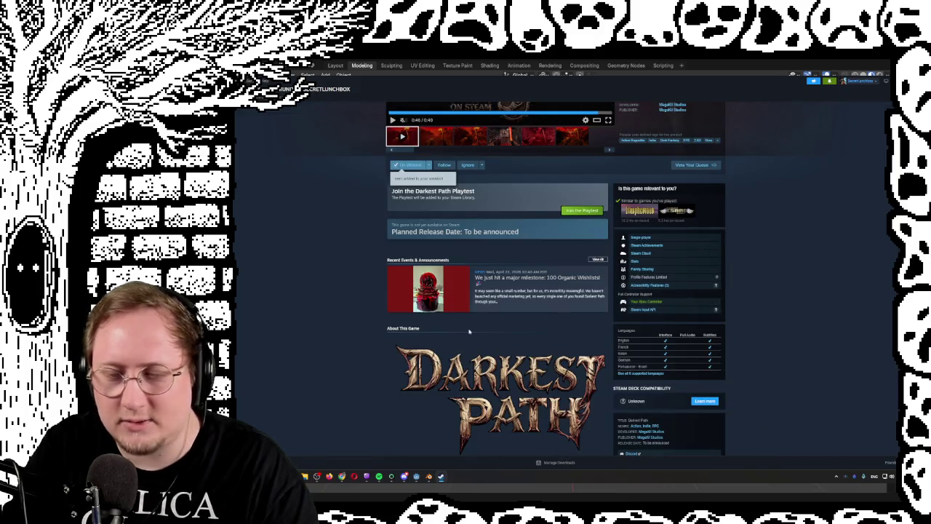
scroll(483, 330, down, 3)
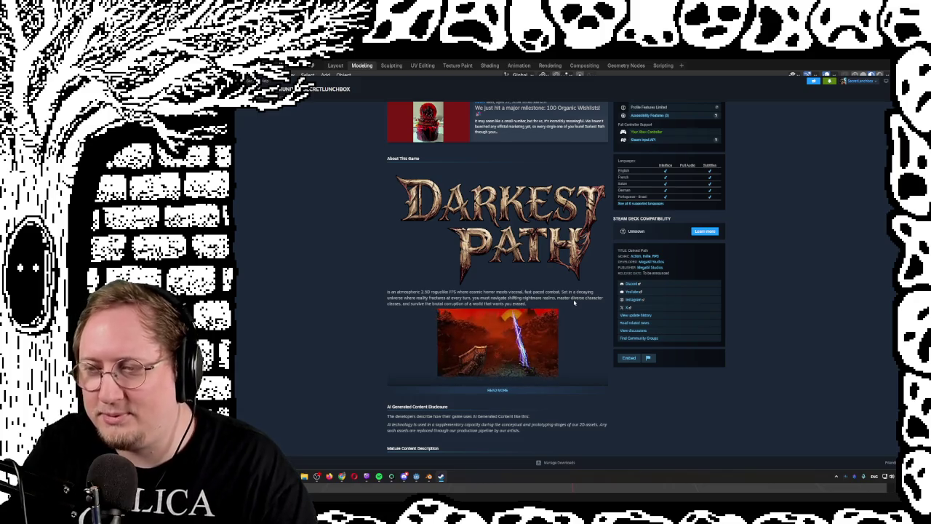
scroll(574, 304, up, 3)
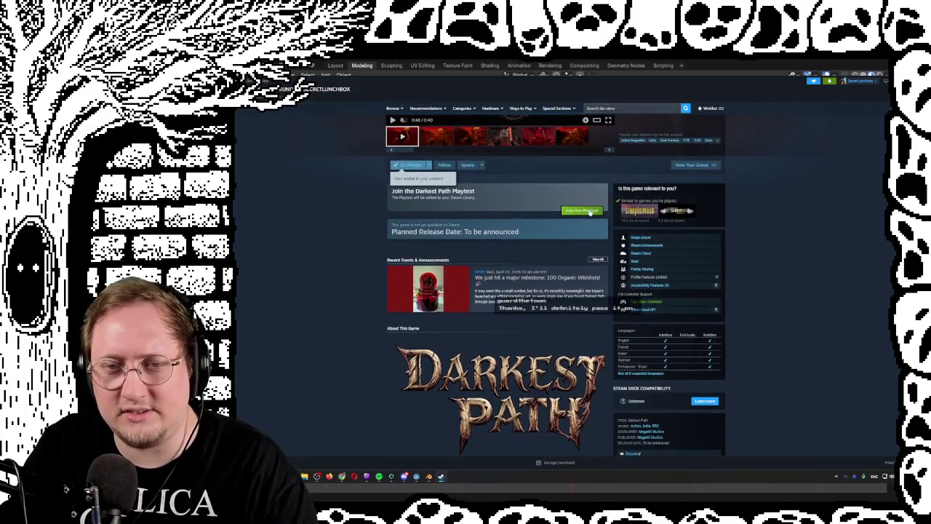
scroll(398, 348, down, 2)
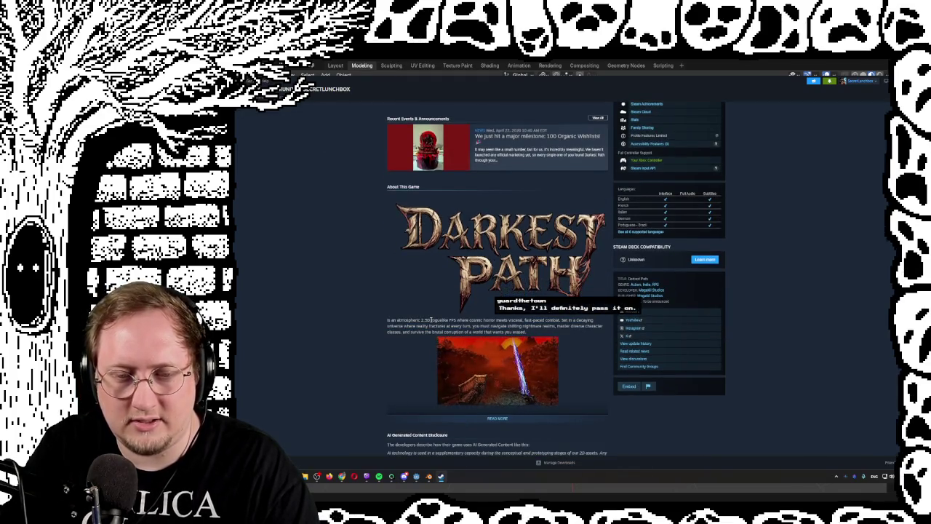
scroll(573, 254, up, 3)
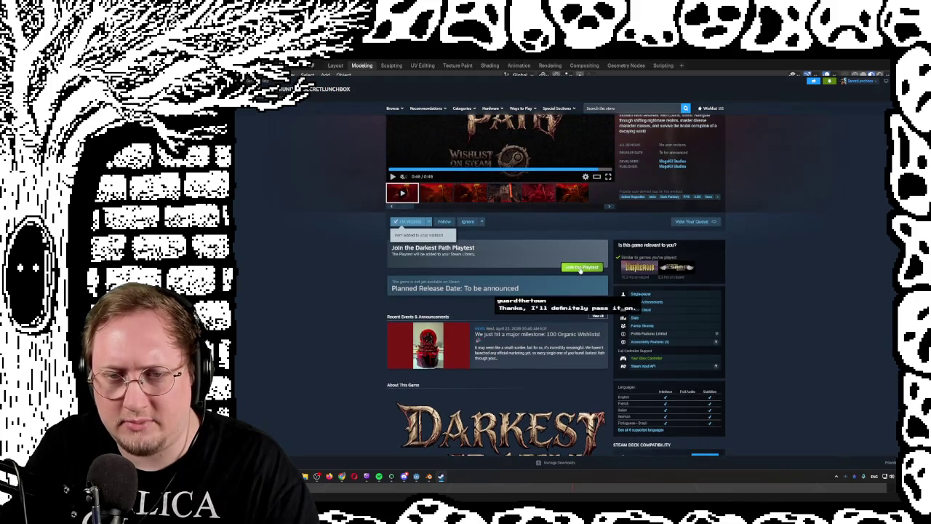
click(581, 268)
Choose Play Now and install the Darkest Path Playtest on Local Disk (C:).
click(586, 291)
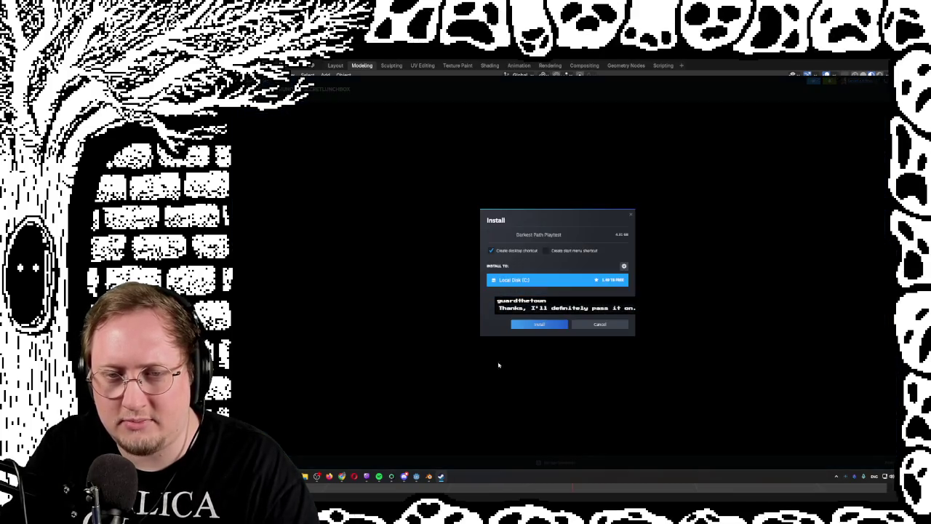
click(558, 325)
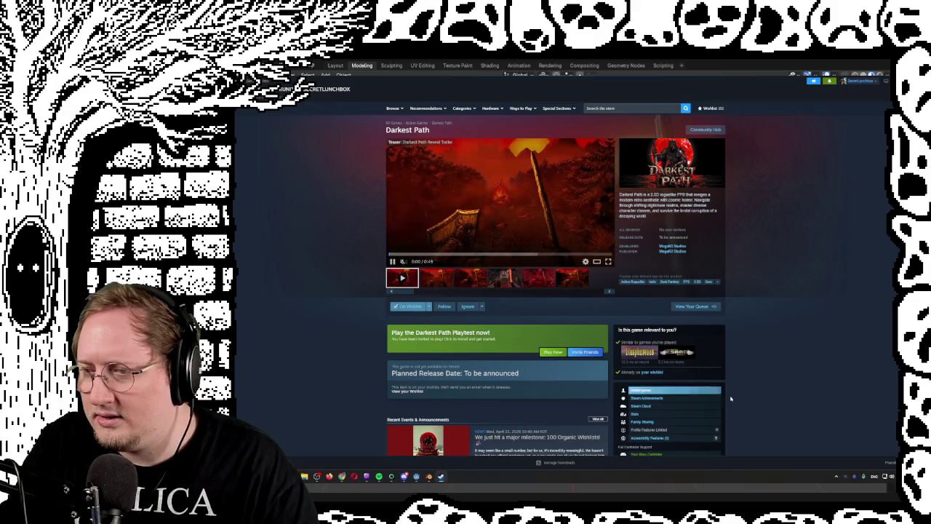
Expand the full Darkest Path description and look over the memory requirement.
scroll(737, 338, down, 5)
scroll(738, 339, down, 5)
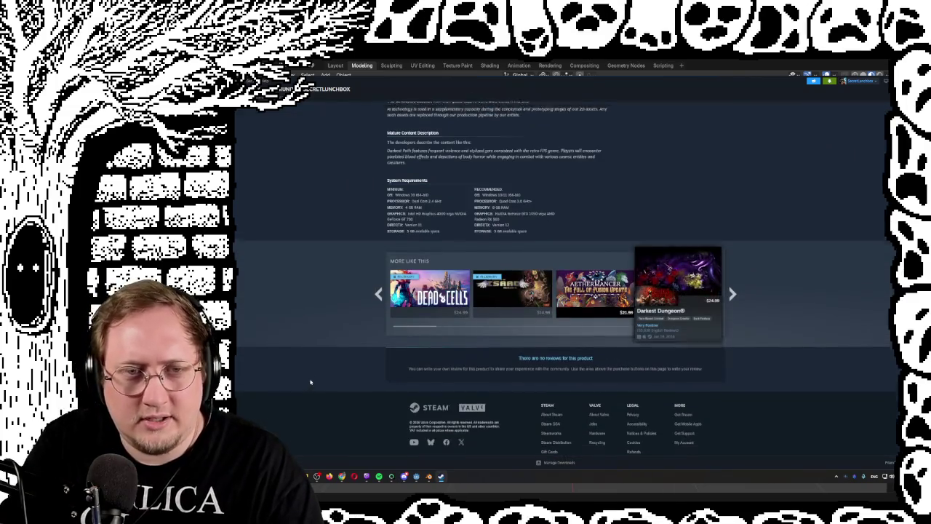
scroll(480, 251, up, 4)
click(497, 234)
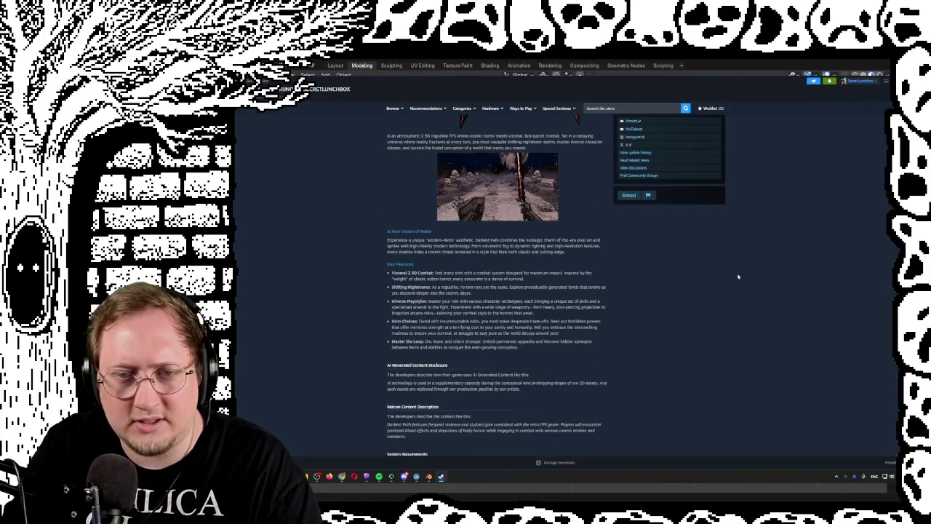
scroll(737, 274, down, 10)
scroll(565, 340, up, 1)
drag(528, 279, 495, 253)
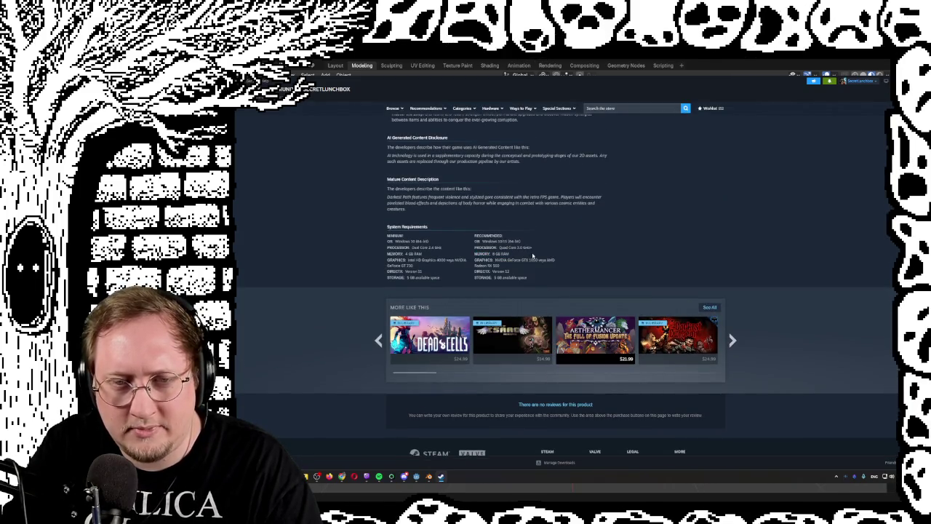
click(475, 260)
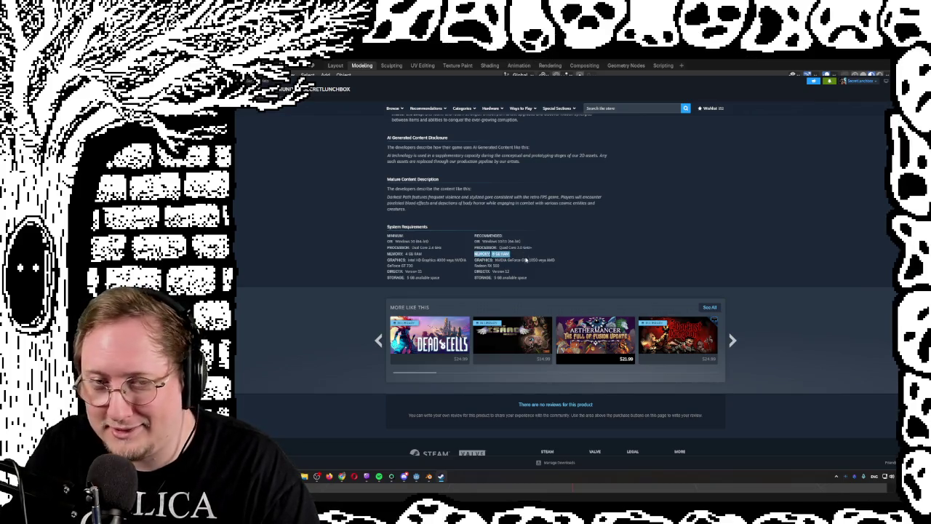
Highlight the recommended processor, memory, graphics and storage requirements.
mouse_move(502, 334)
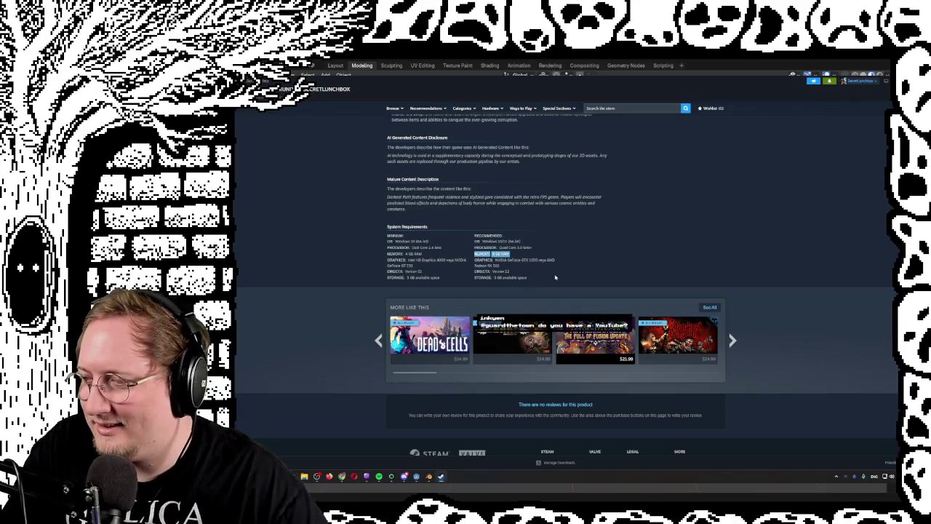
drag(553, 276, 520, 254)
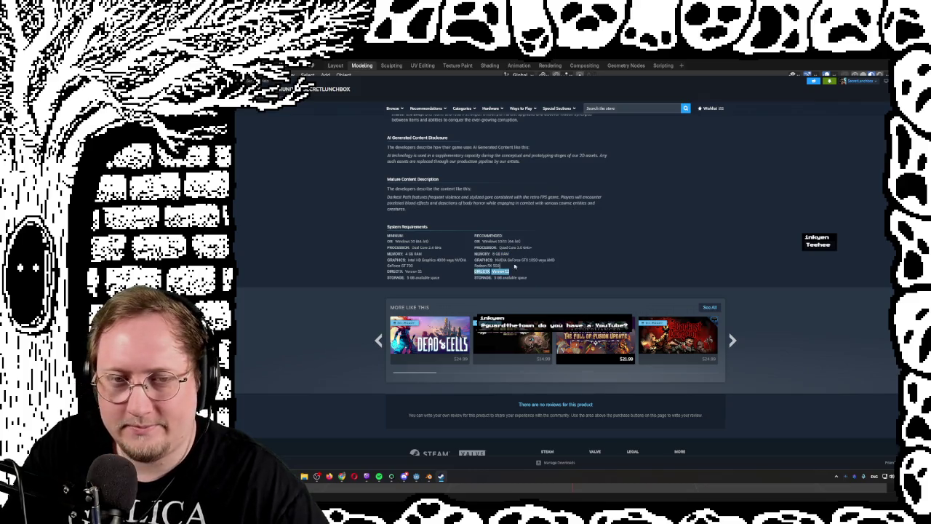
drag(502, 247, 508, 254)
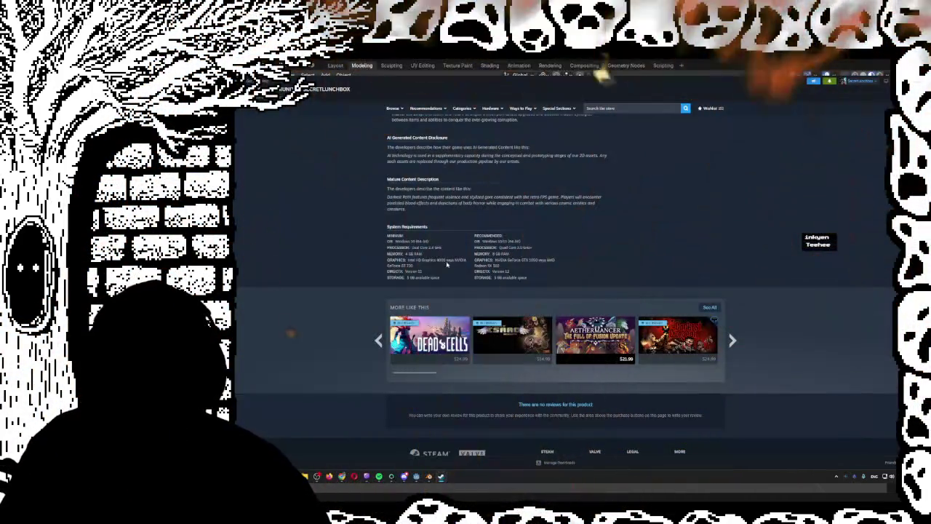
scroll(487, 264, up, 10)
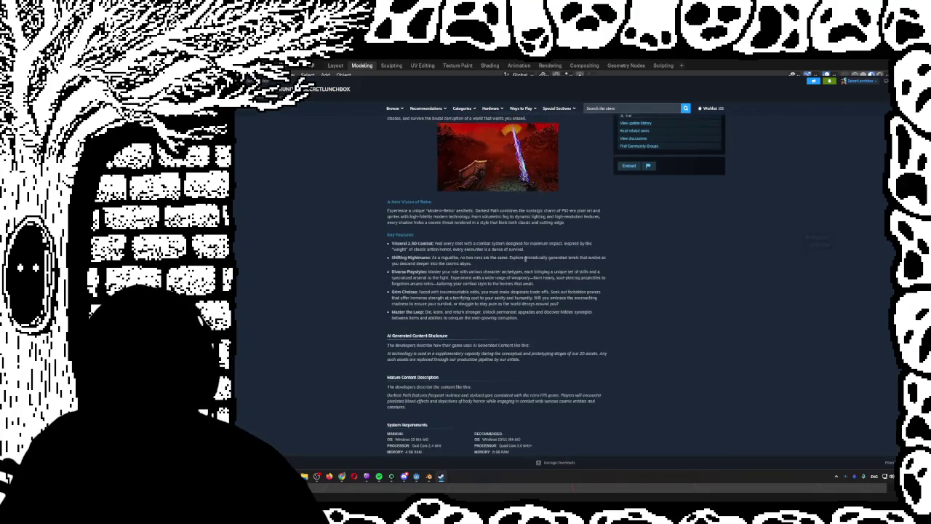
scroll(588, 308, down, 11)
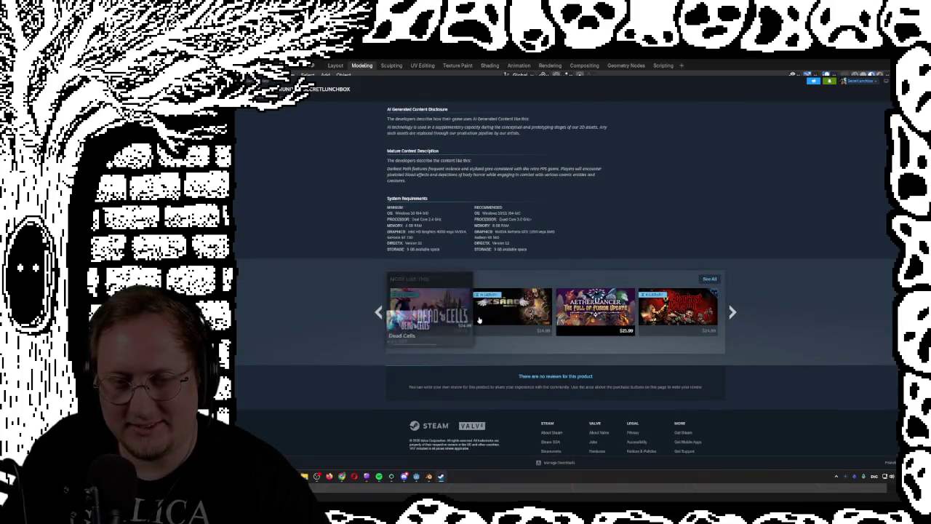
scroll(797, 290, up, 15)
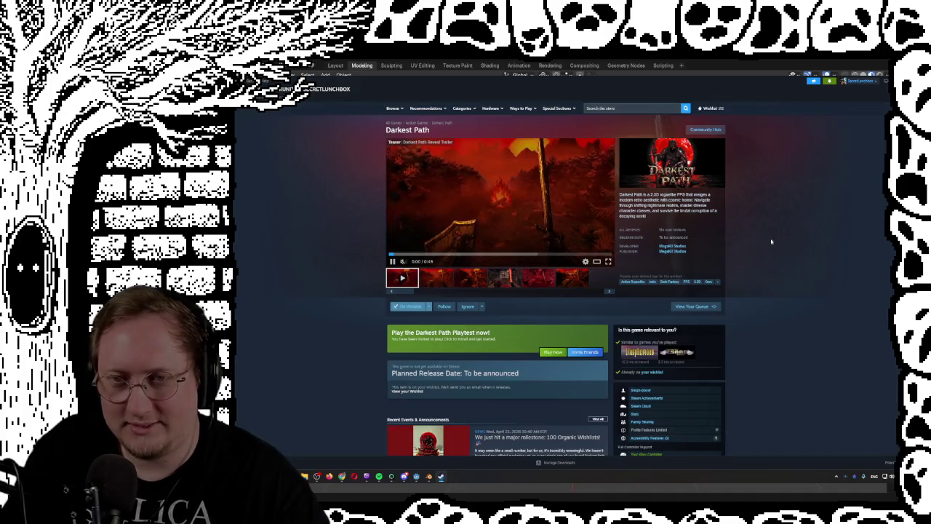
click(674, 247)
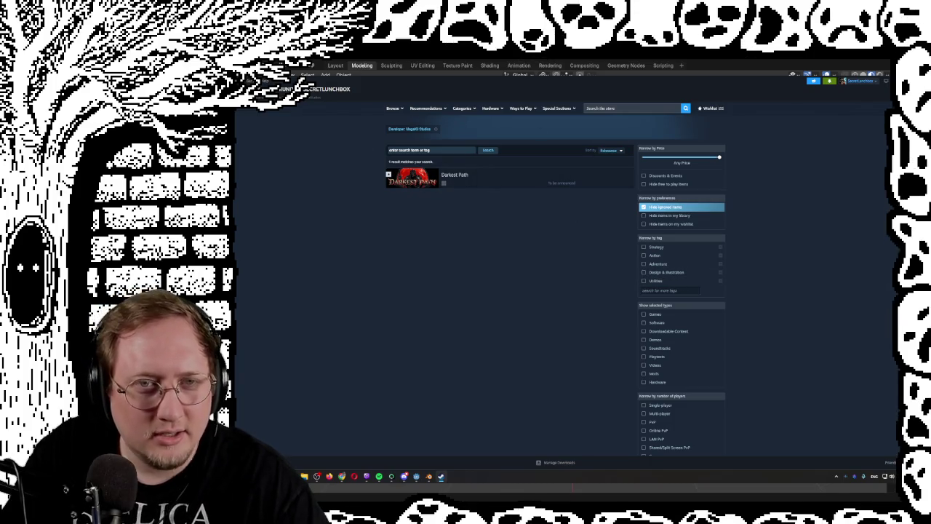
key(alt+Left)
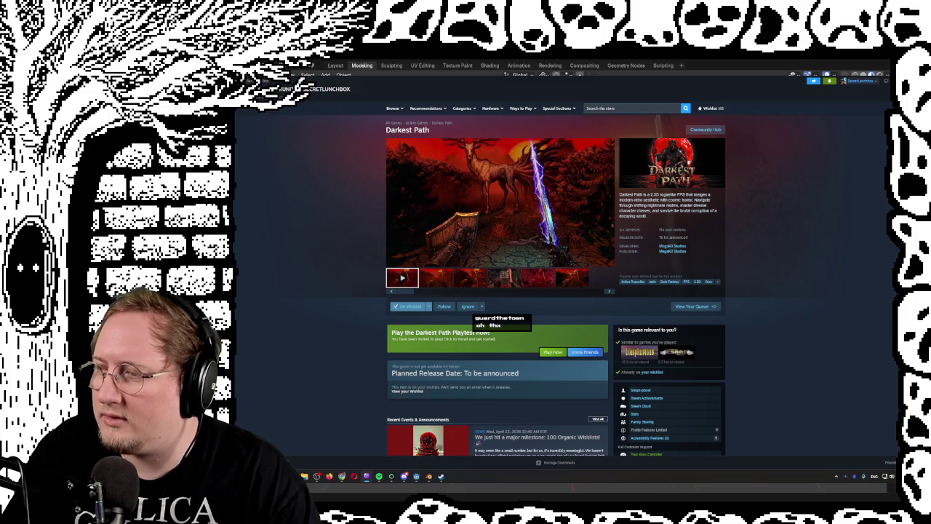
mouse_move(499, 230)
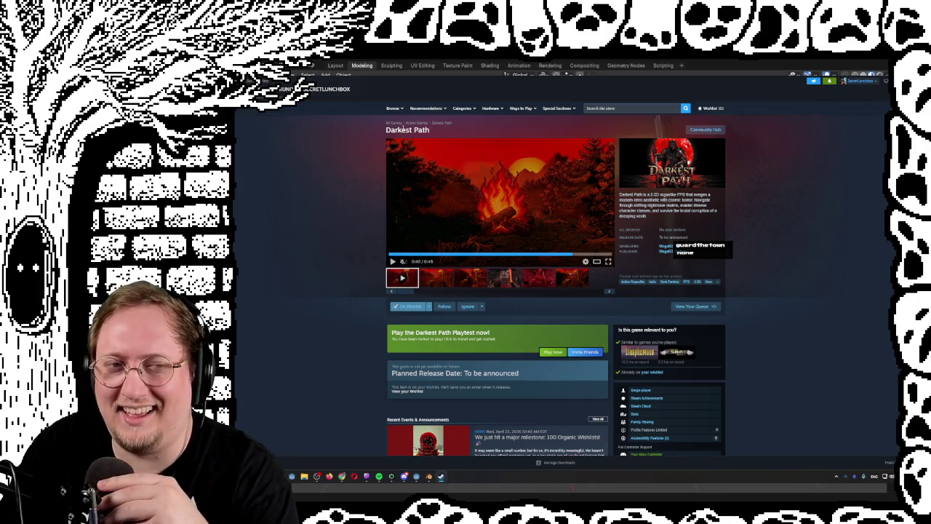
drag(401, 129, 434, 130)
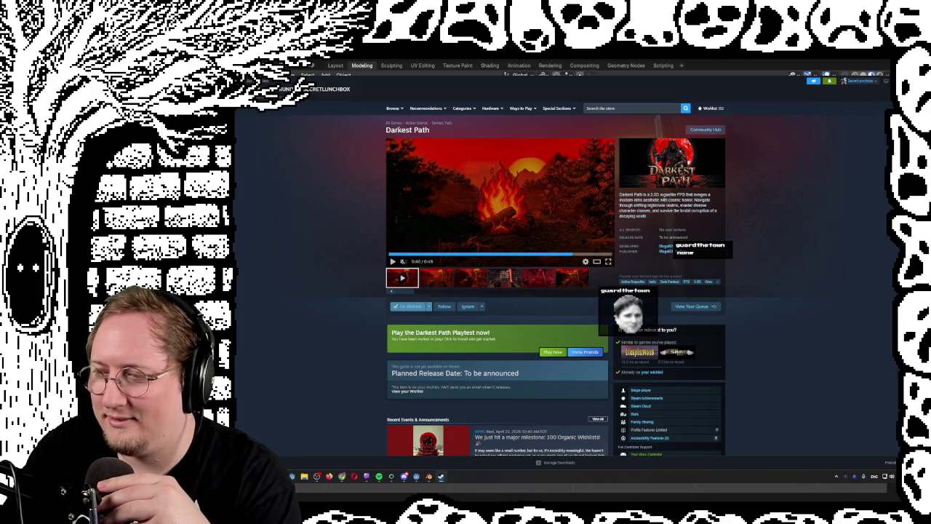
double_click(399, 130)
double_click(407, 130)
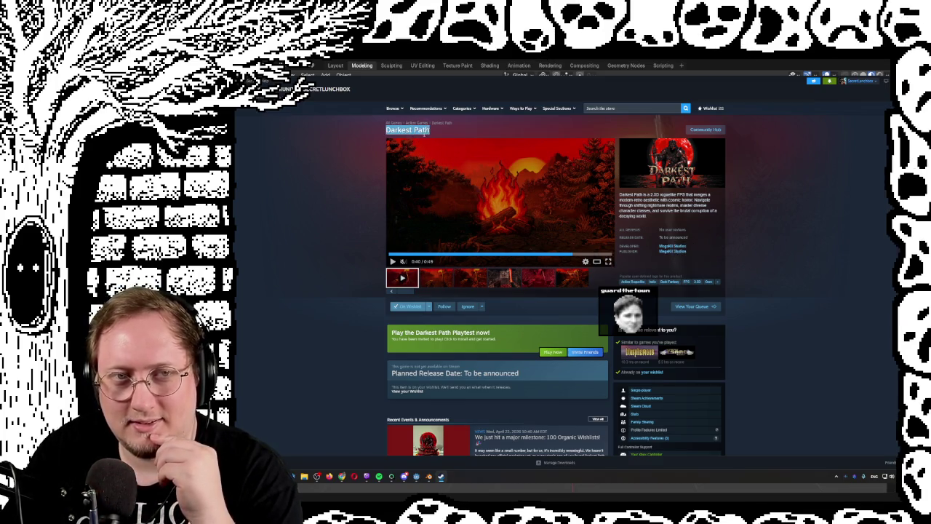
click(416, 123)
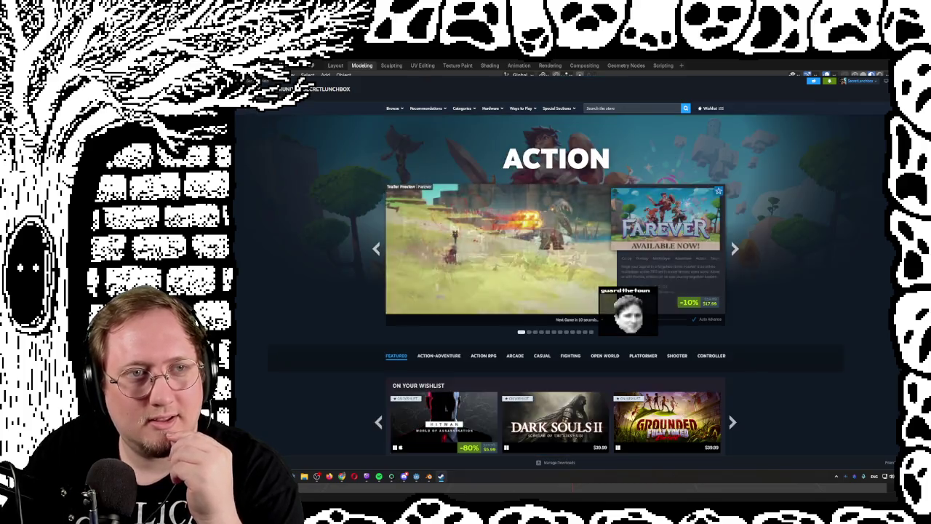
key(alt+Left)
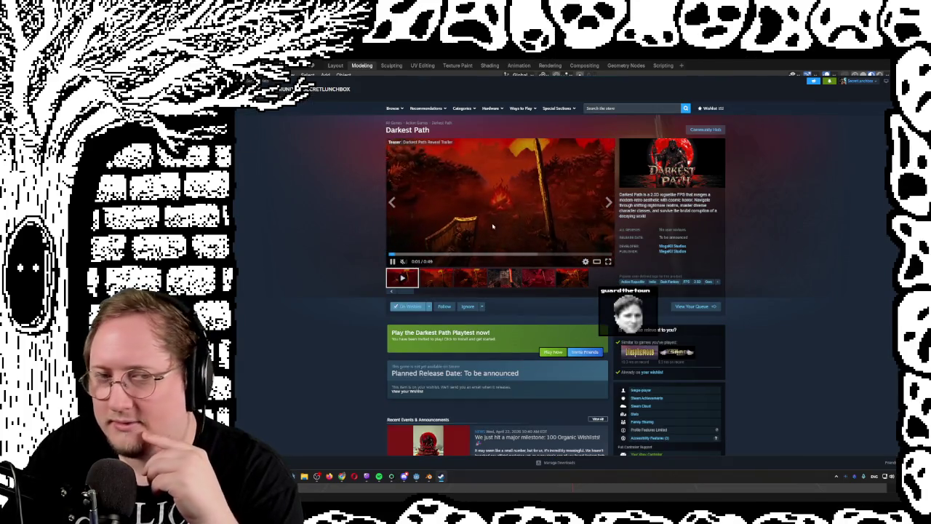
Play the Darkest Path trailer fullscreen through to its Wishlist on Steam end card.
click(608, 261)
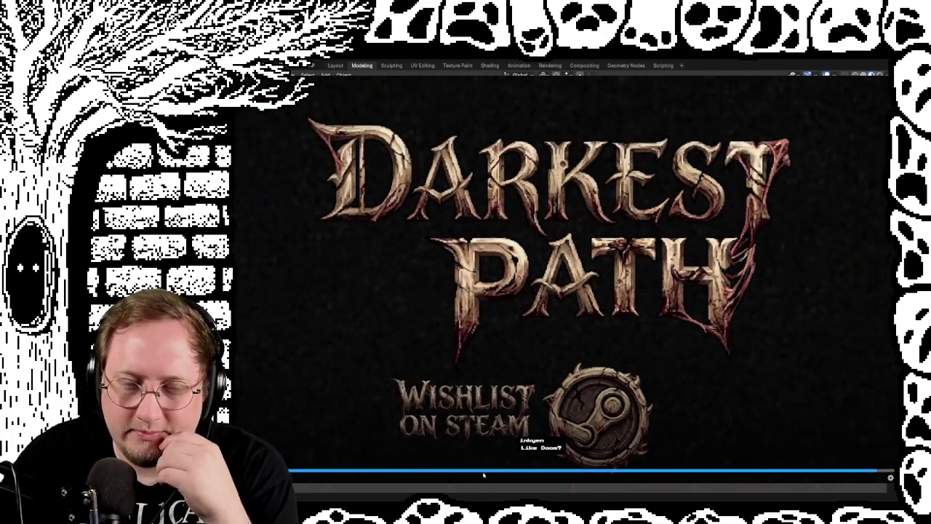
Jump the trailer back to the flaming-sword scene on the skull-strewn cobblestone road.
click(511, 473)
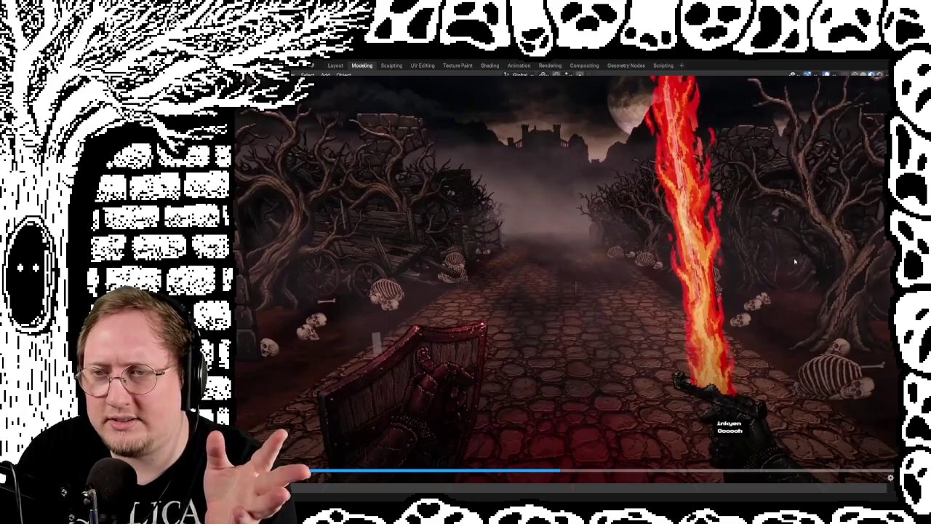
Resume the fullscreen trailer from the deer scene, then exit to the Darkest Path store page.
click(573, 269)
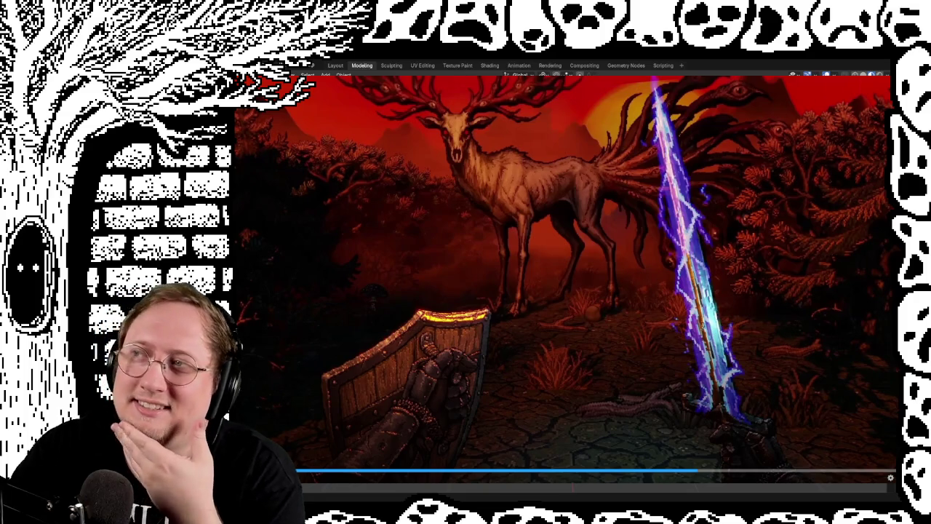
click(562, 253)
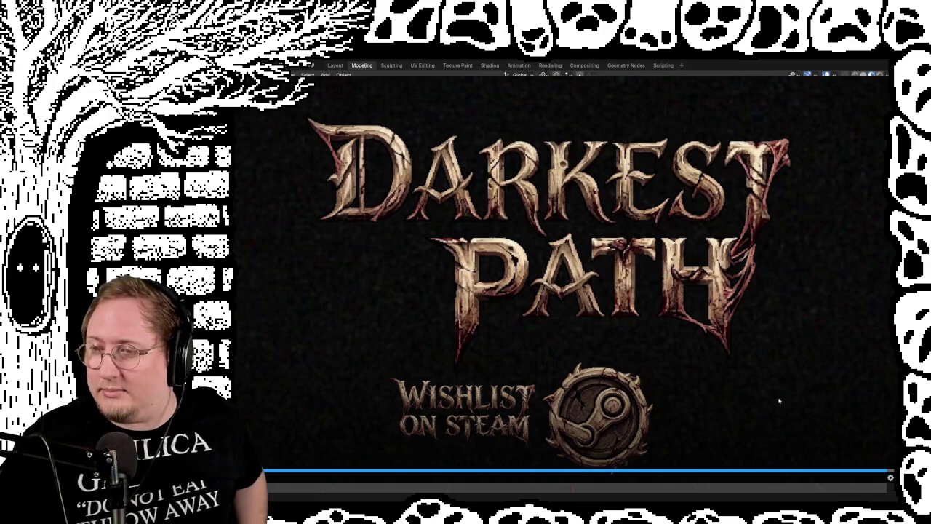
key(Escape)
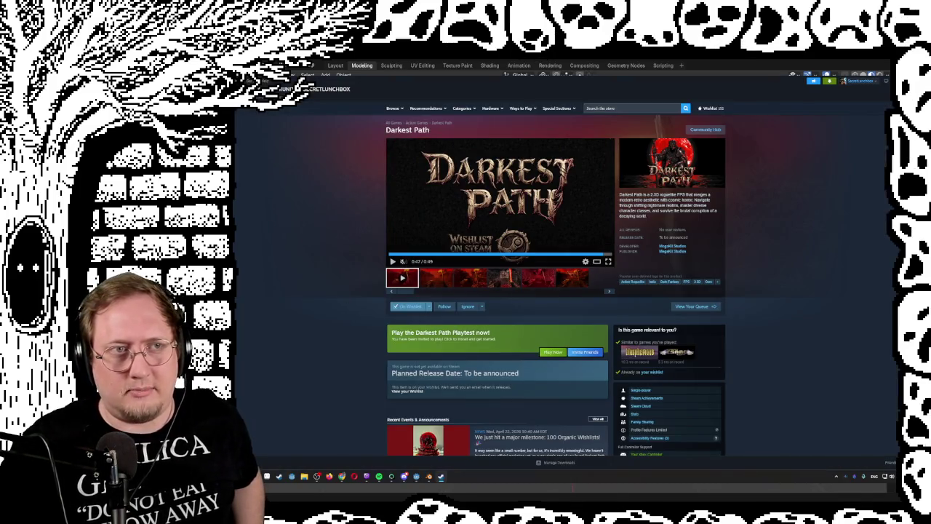
Go back to the Supraland store page and watch its trailer fullscreen up to the gameplay pie chart.
click(552, 351)
key(alt+Left)
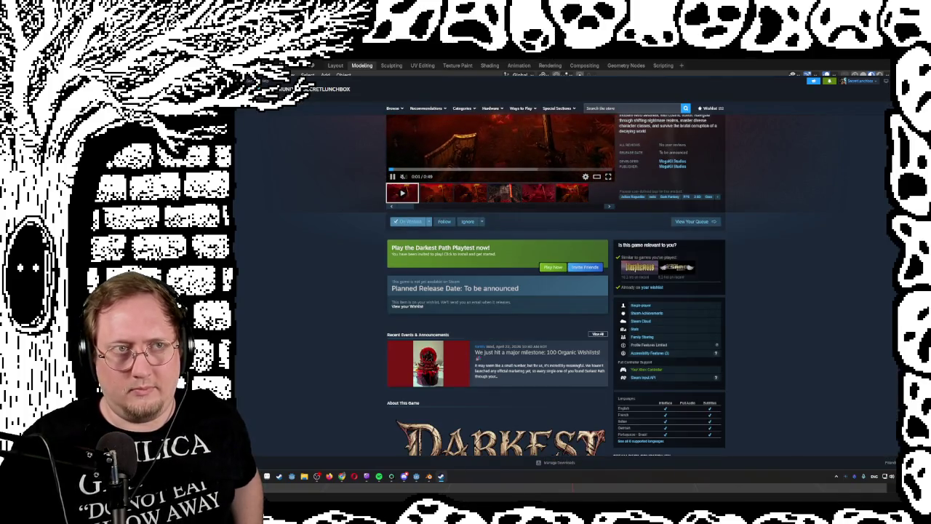
key(alt+Left)
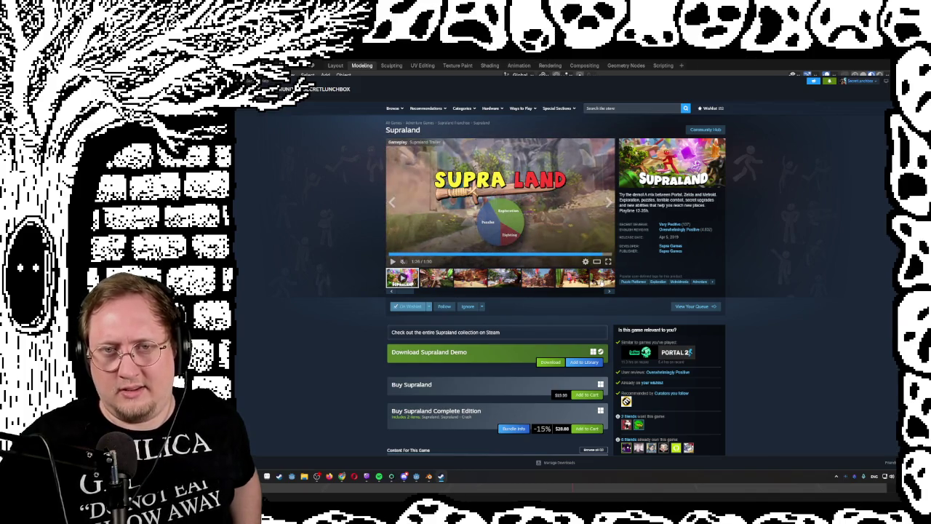
click(608, 262)
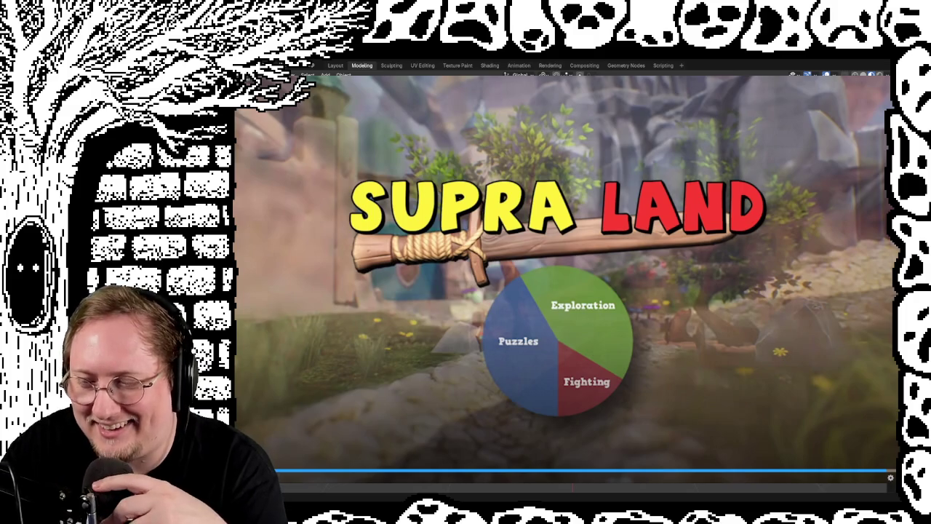
key(Escape)
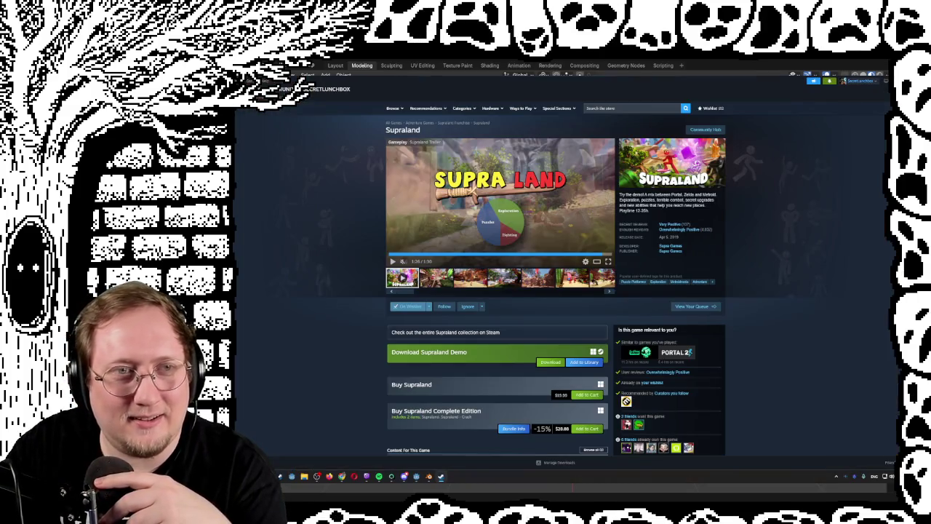
Return to Darkest Path and show its trailer fullscreen from the 0:45 title card.
key(alt+Left)
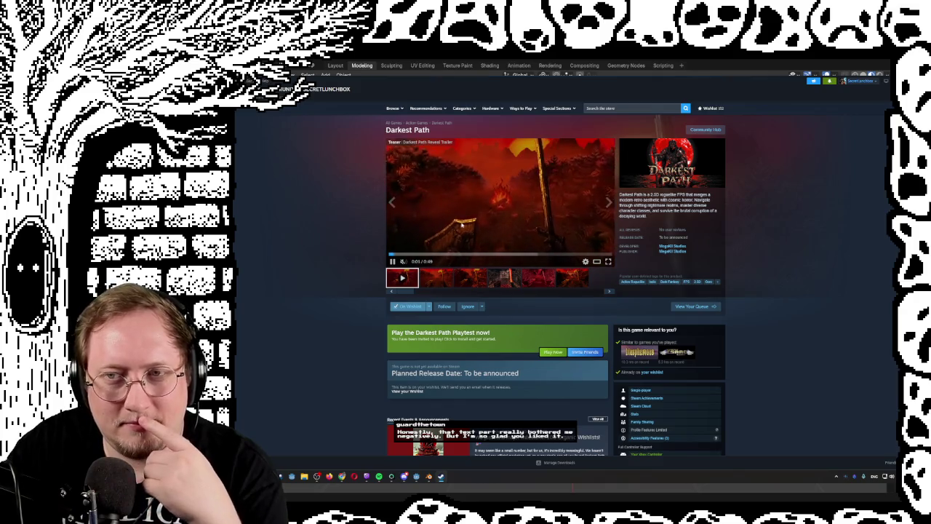
click(524, 226)
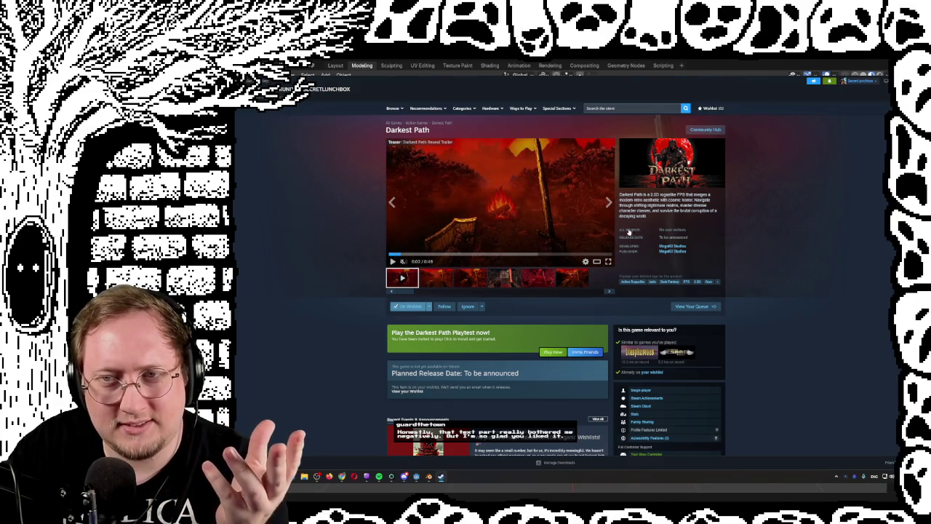
click(593, 254)
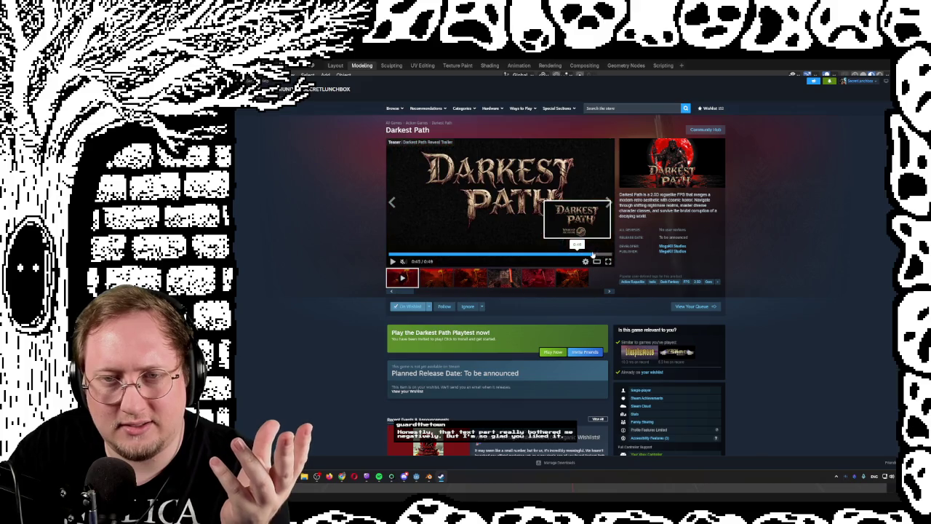
click(608, 261)
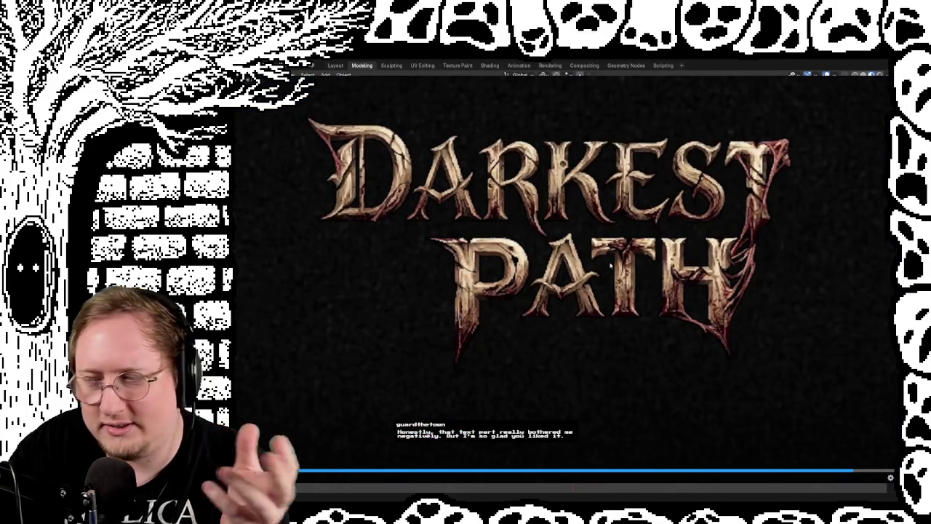
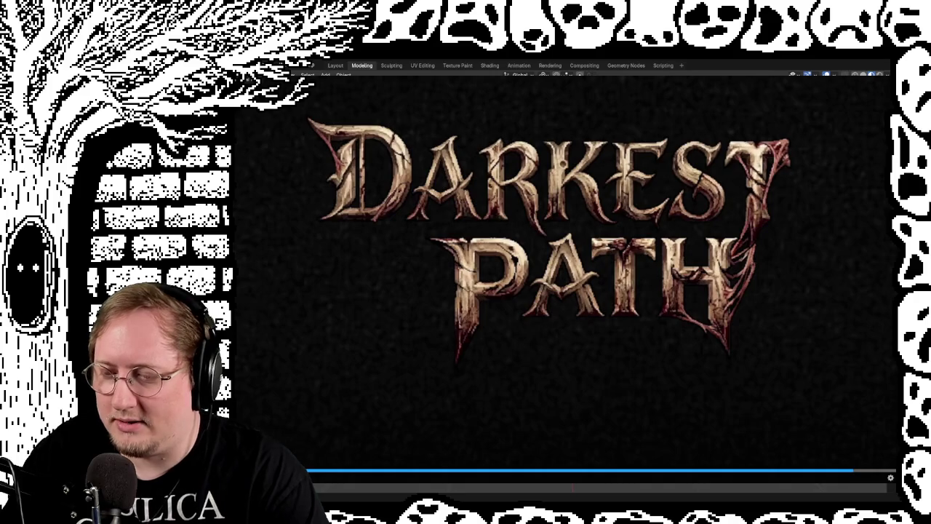
Exit the fullscreen Darkest Path trailer back to its store page.
key(Escape)
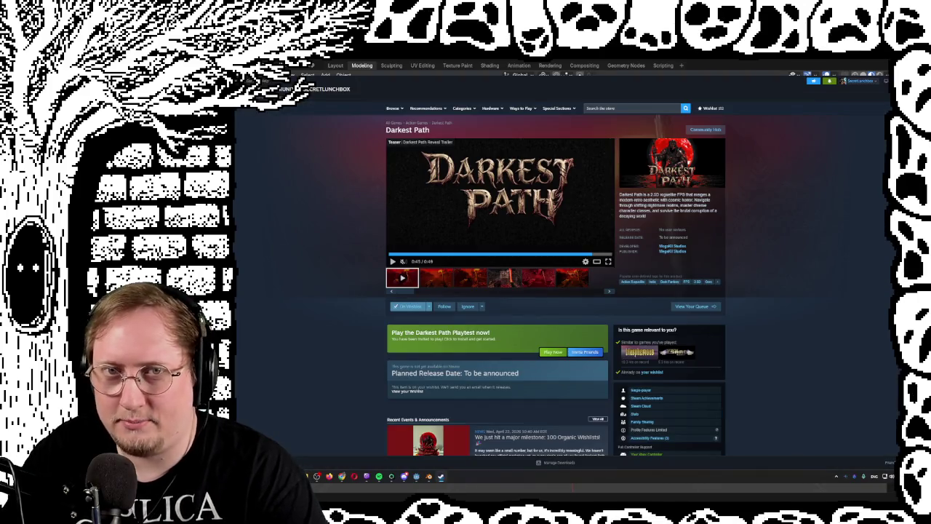